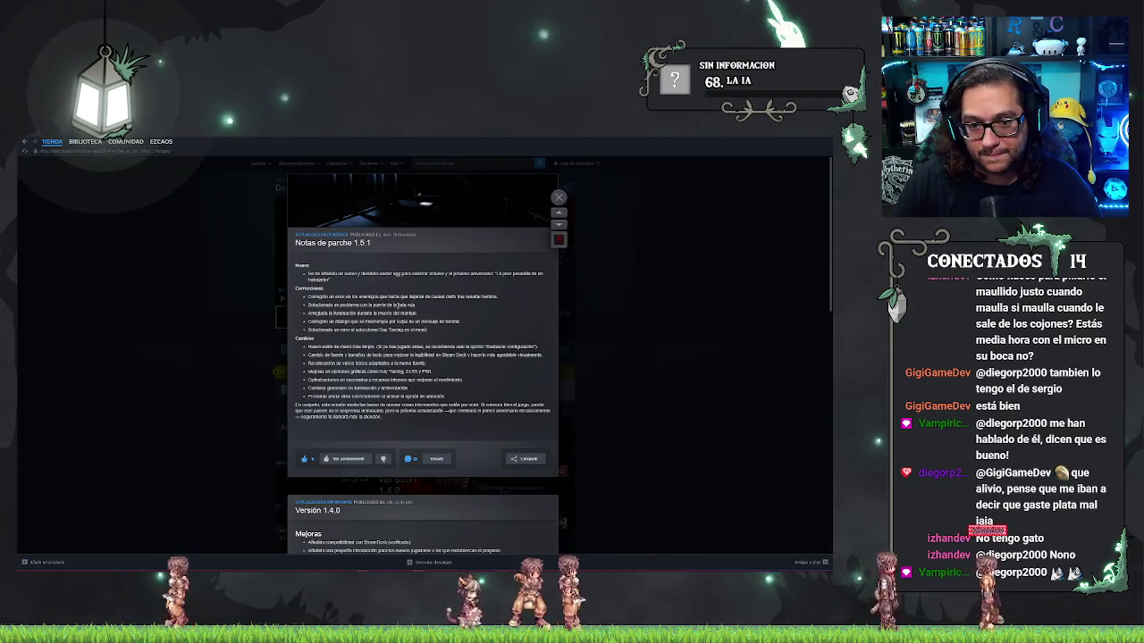
Scroll through the 1.5.1 patch notes, close them, and switch back to the Unreal editor
scroll(396, 274, down, 5)
scroll(398, 303, up, 5)
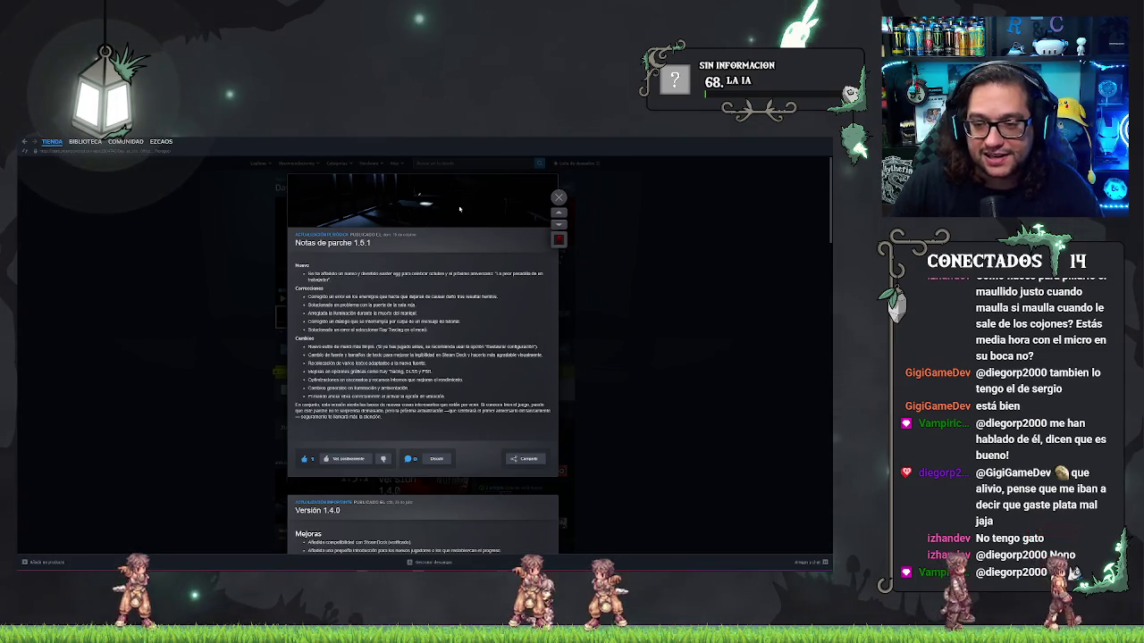
click(559, 197)
key(alt+Tab)
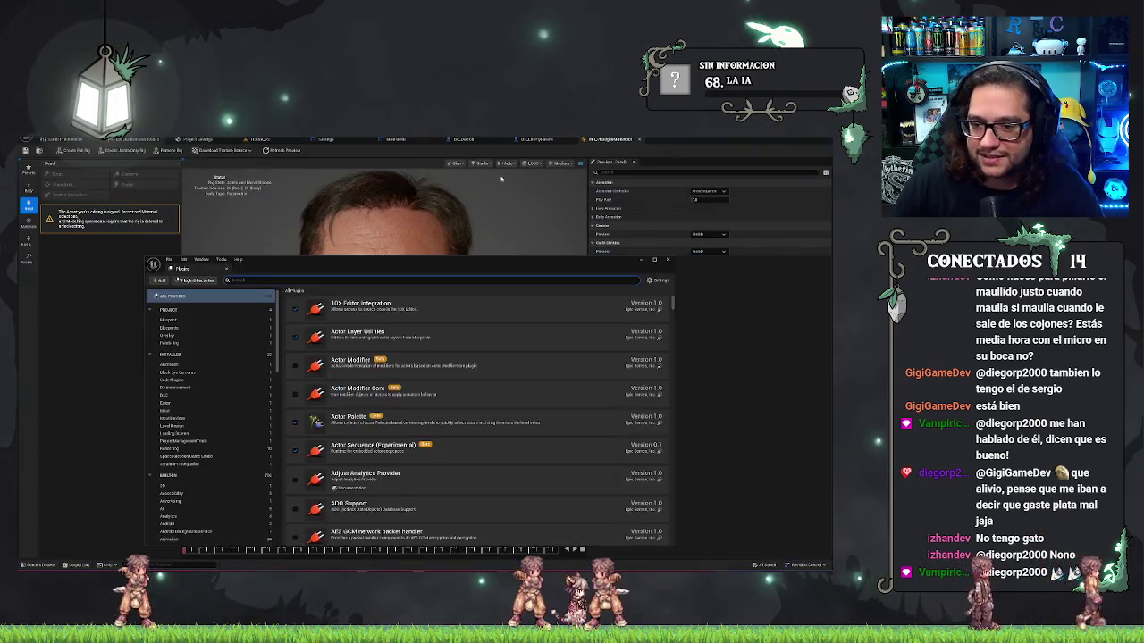
Close the Plugins window and return to the House level viewport showing the desk room
click(669, 260)
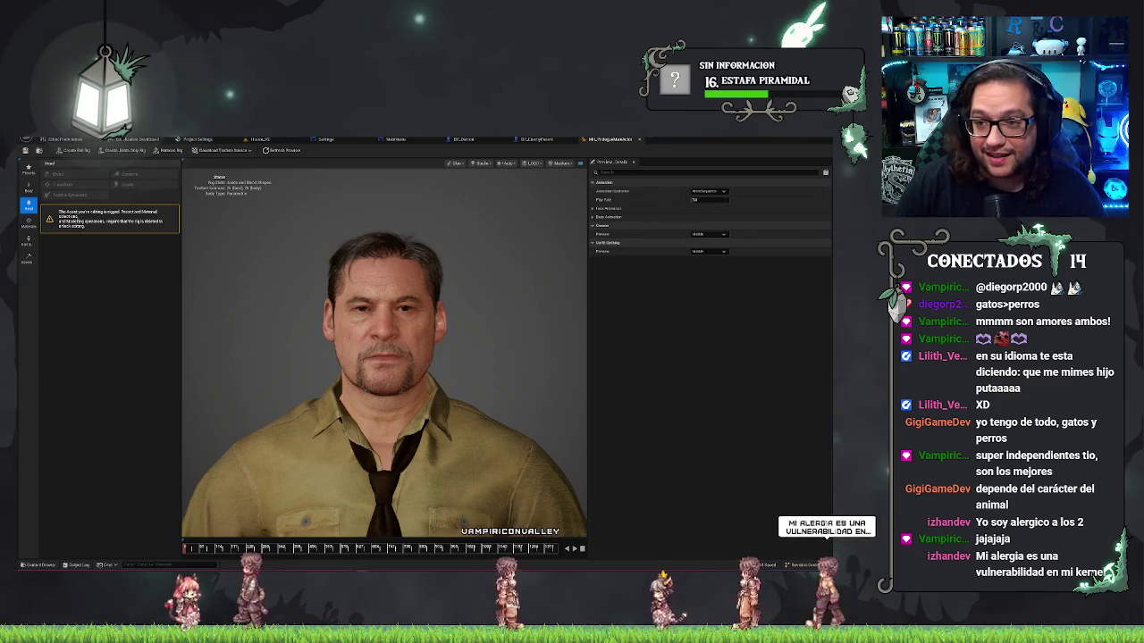
click(259, 139)
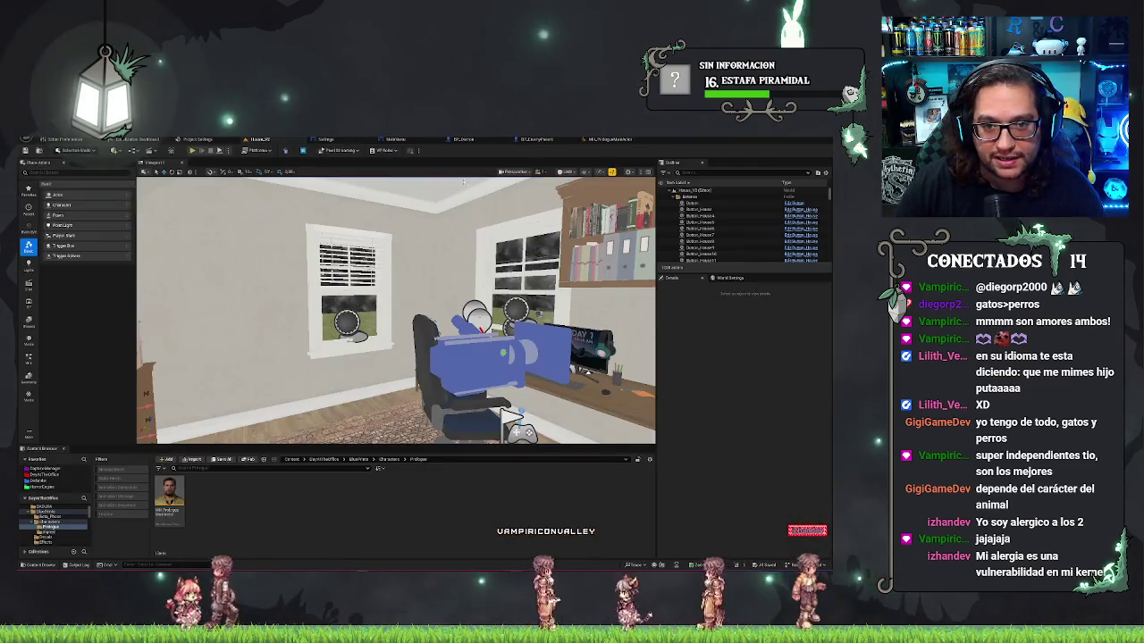
Select the SaveGameActor at the desk monitor and open its Blueprint to the Interact Settings nodes
drag(393, 312, 452, 255)
click(451, 299)
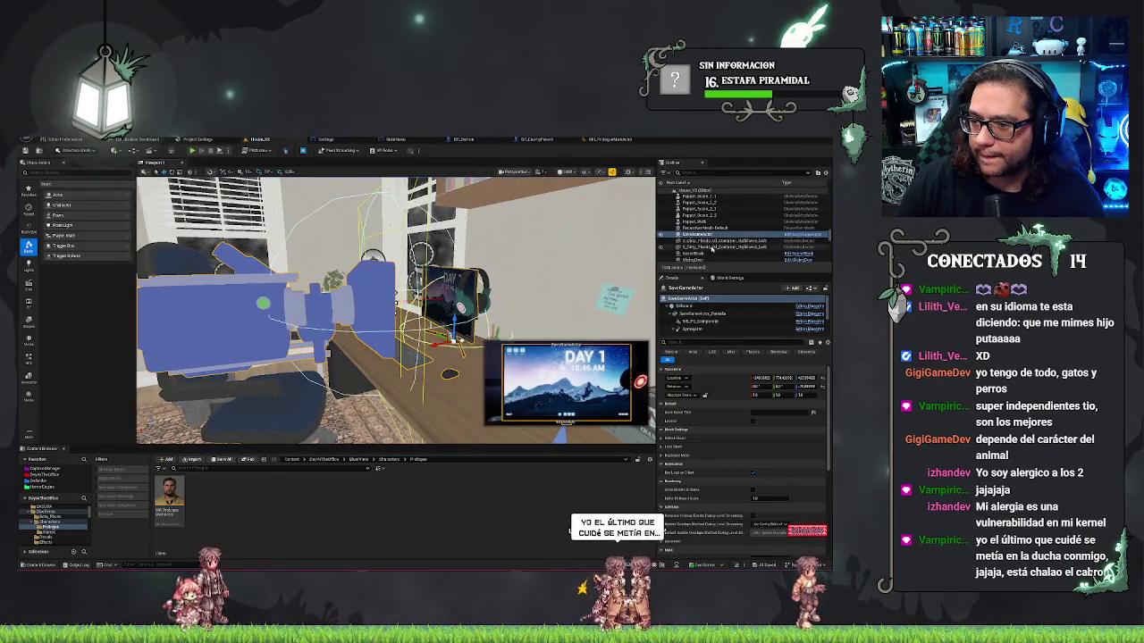
click(799, 237)
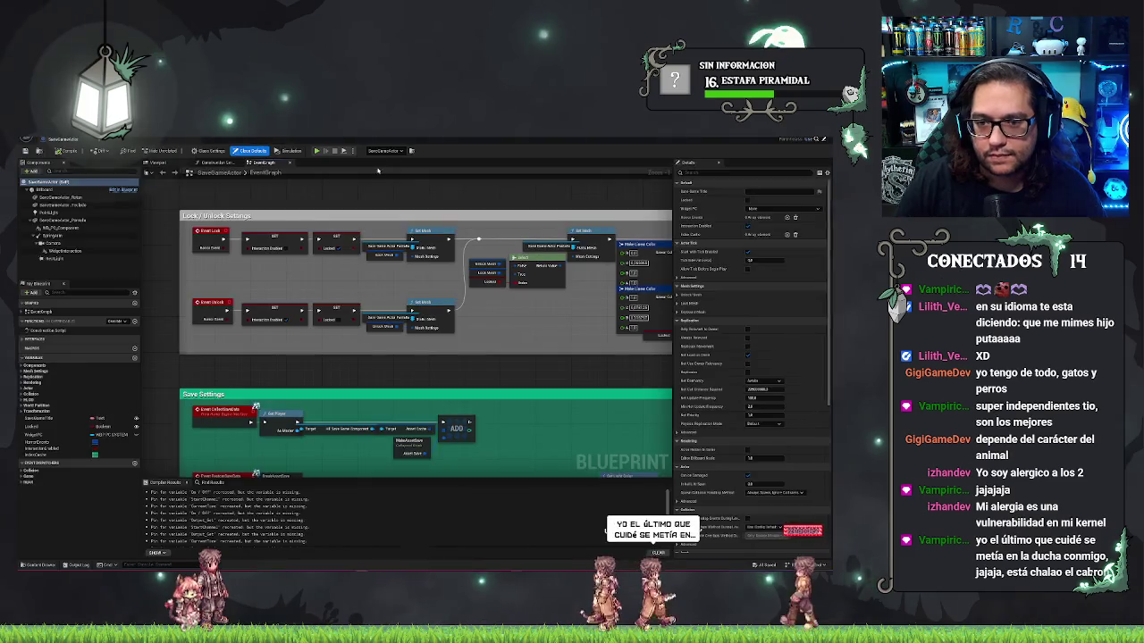
scroll(277, 194, down, 4)
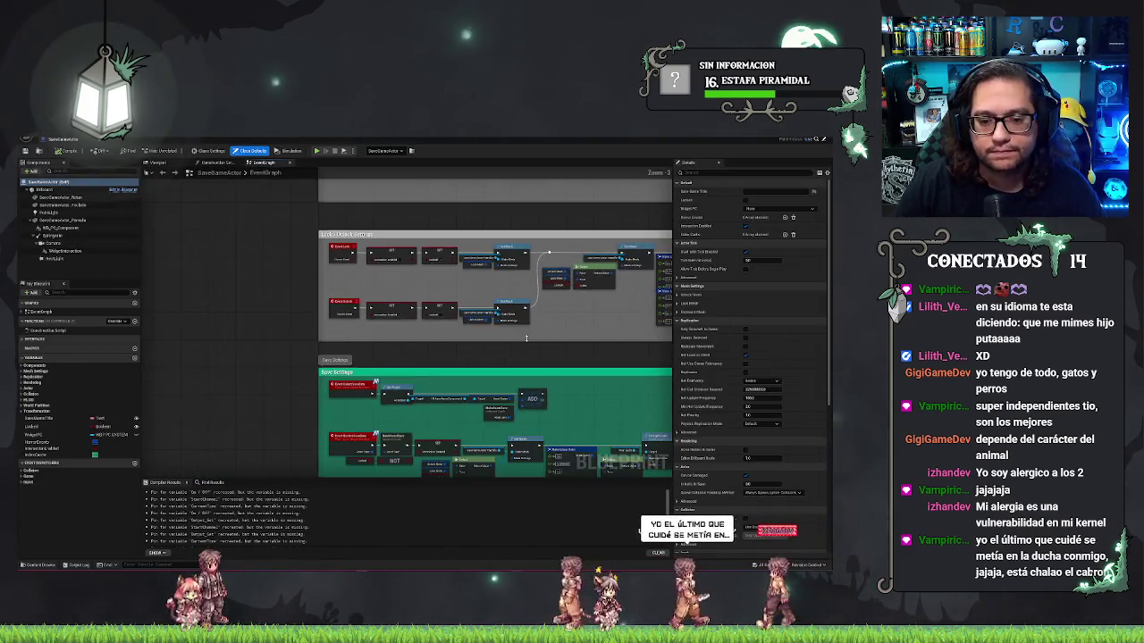
scroll(443, 239, up, 4)
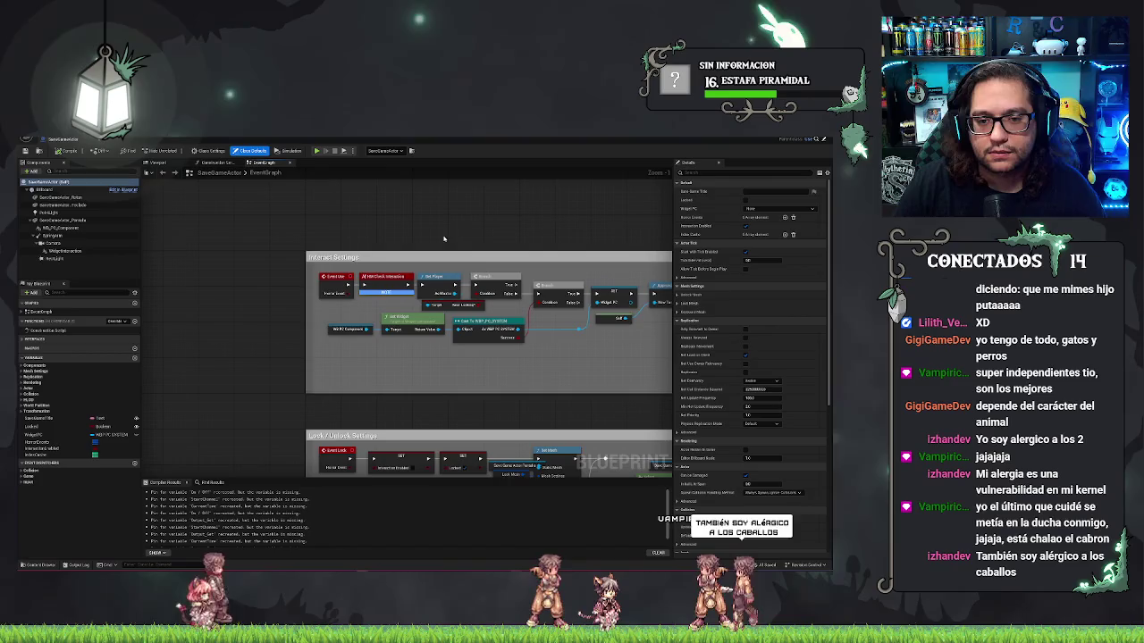
mouse_move(443, 239)
mouse_down()
mouse_move(354, 236)
mouse_move(378, 250)
mouse_up()
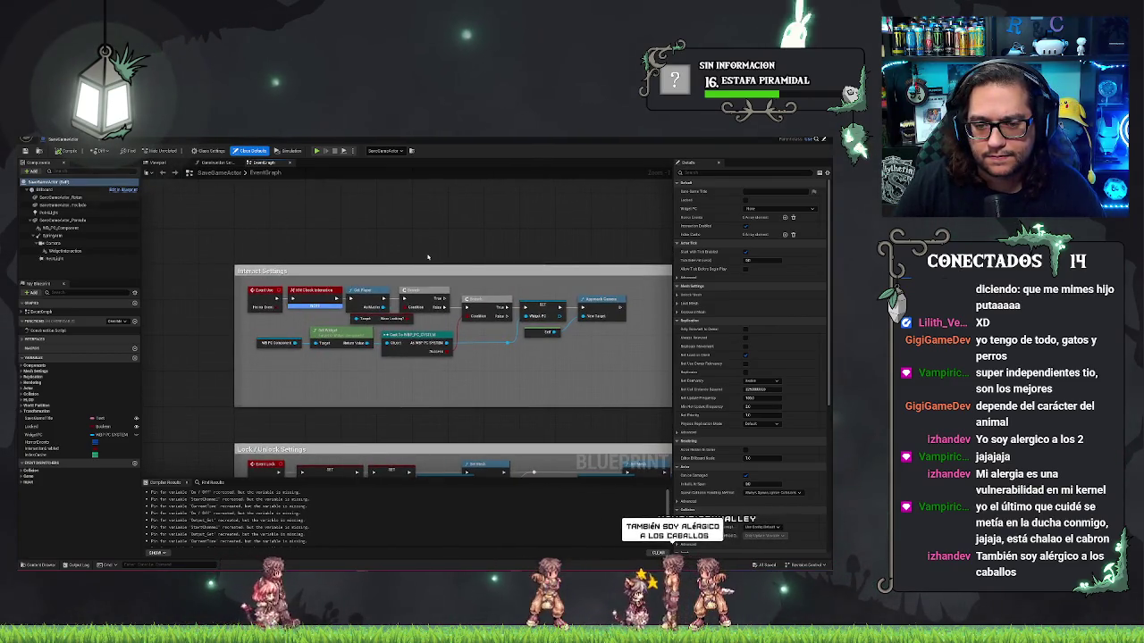
mouse_move(427, 258)
mouse_down()
mouse_move(304, 262)
mouse_move(592, 264)
mouse_up()
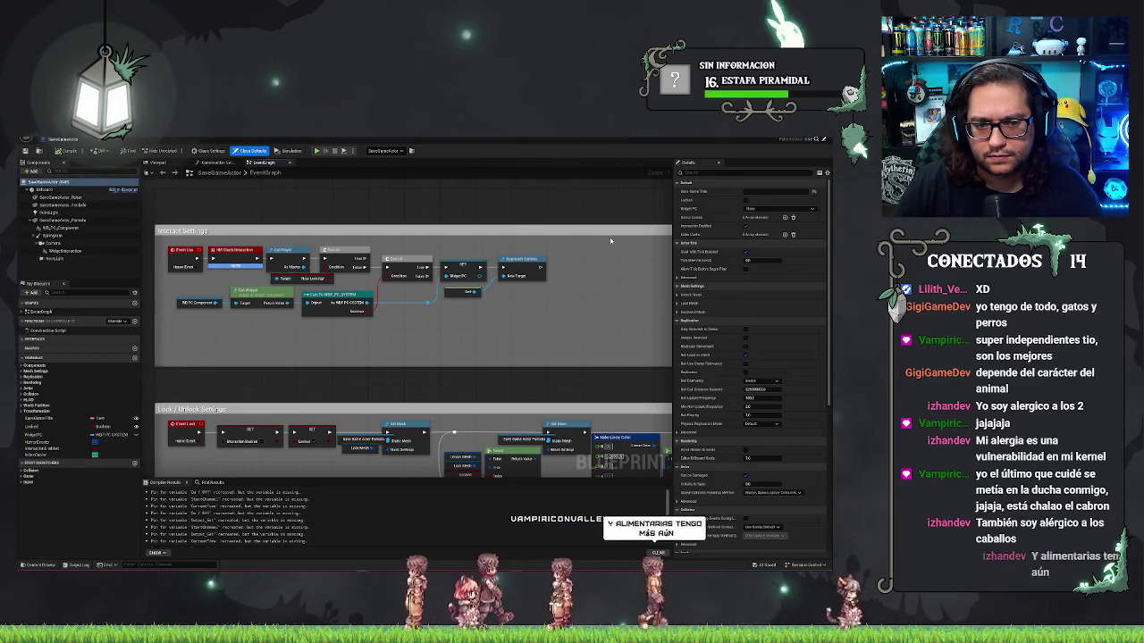
Find the focus/unfocus events and follow the Set Unfocus call into WBP_PC_SYSTEM
scroll(621, 333, down, 5)
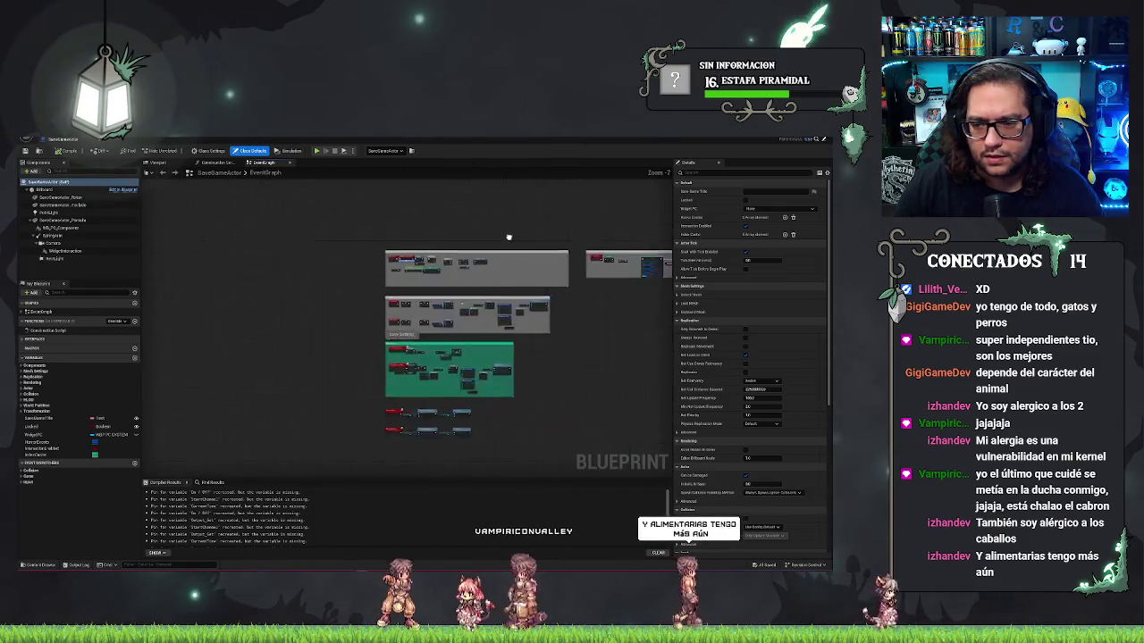
scroll(276, 220, up, 5)
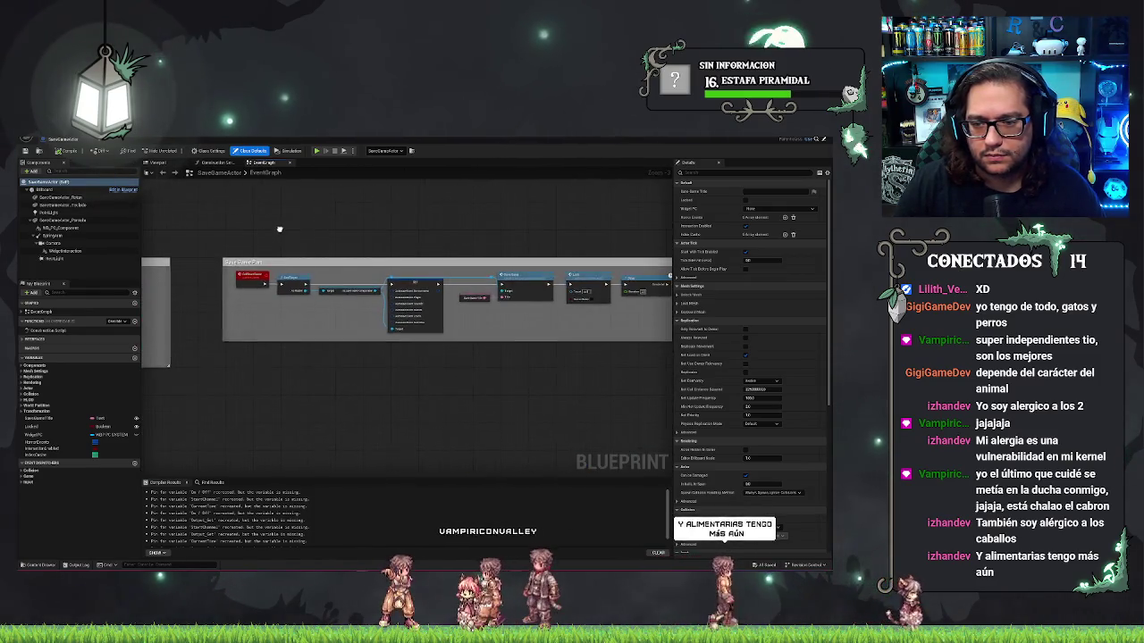
scroll(394, 278, up, 4)
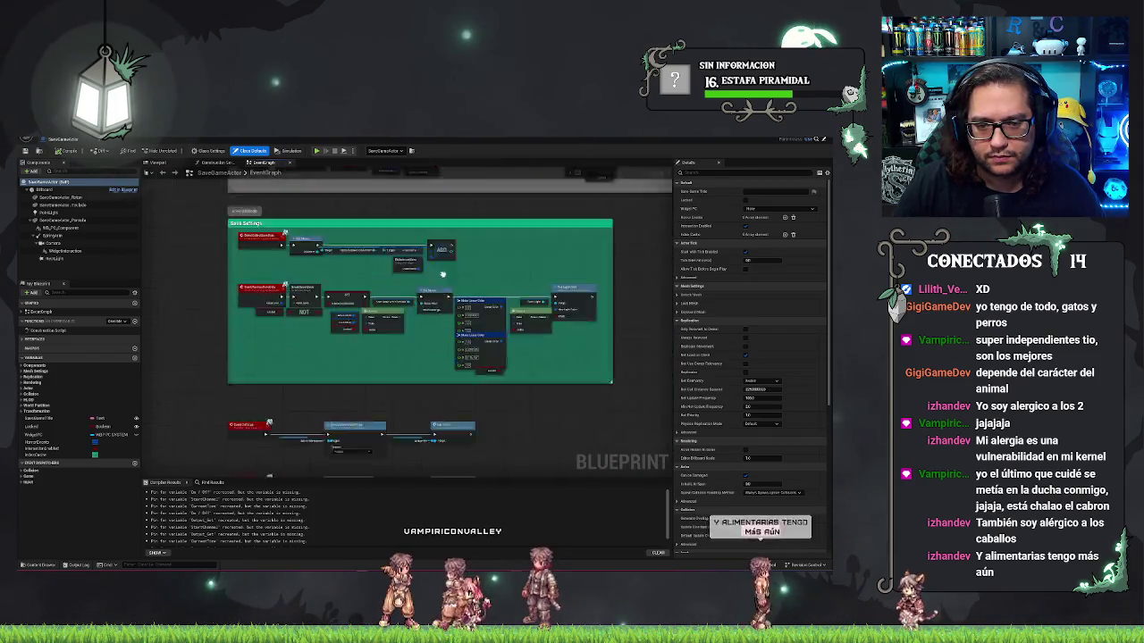
scroll(394, 278, up, 3)
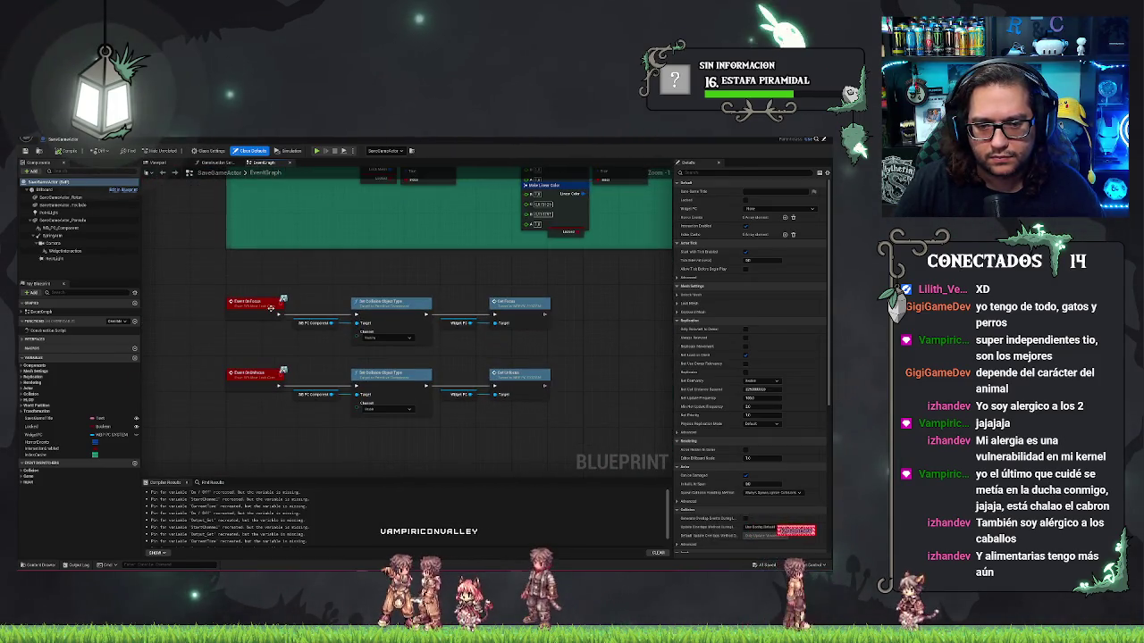
drag(576, 349, 569, 331)
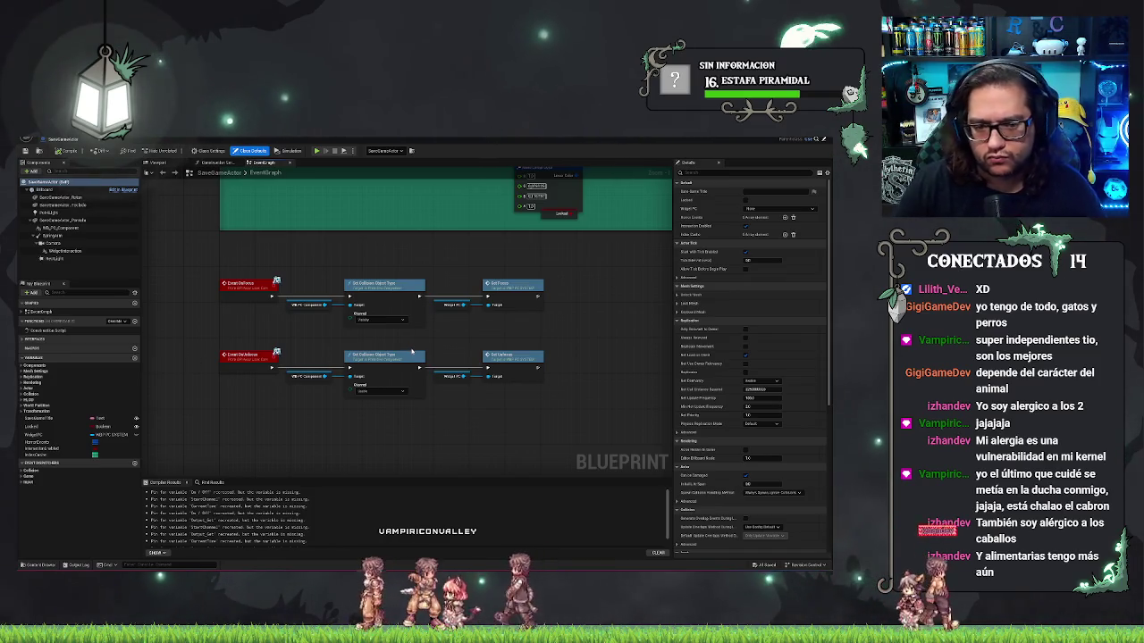
drag(623, 269, 635, 295)
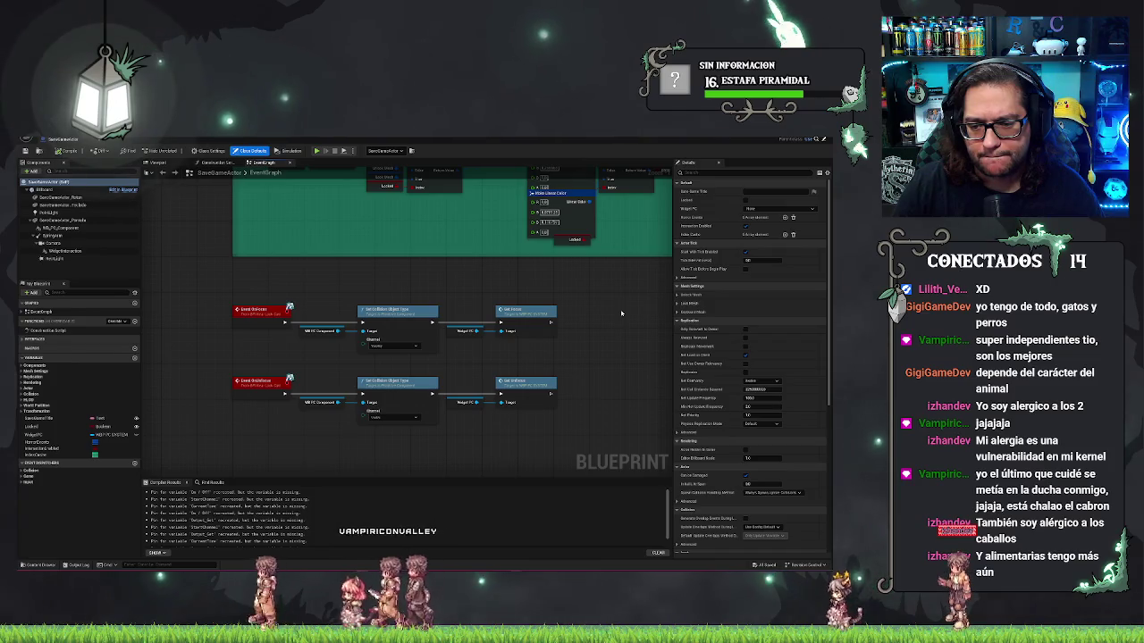
click(547, 386)
double_click(547, 385)
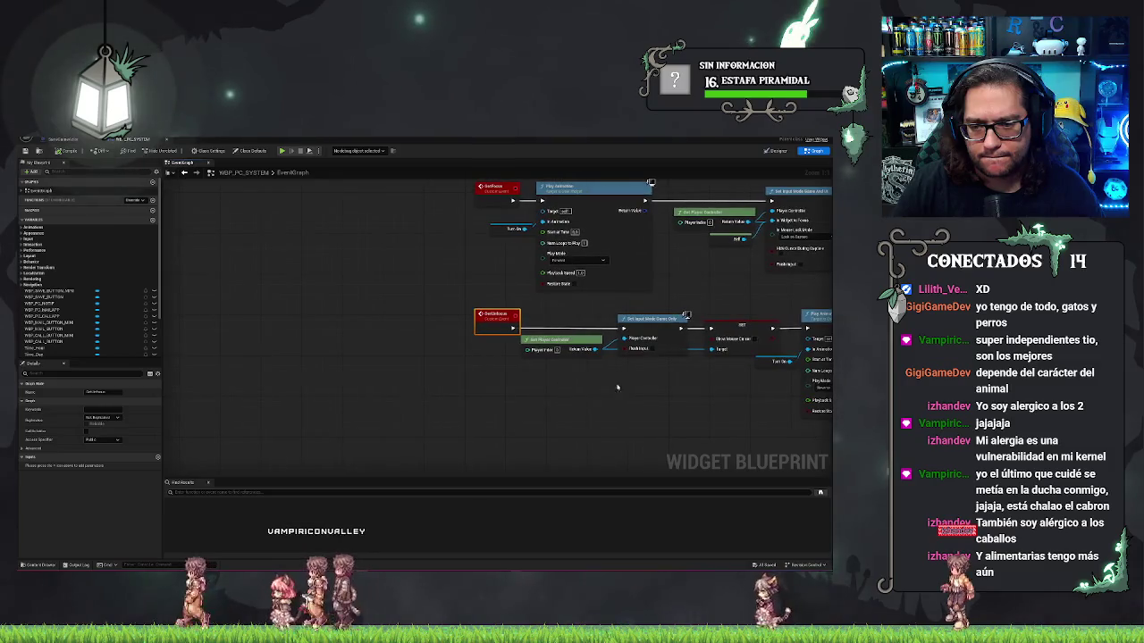
Go back to the SaveGameActor graph and pan to the Interact Settings chain with Approach Camera
mouse_move(657, 380)
mouse_down()
mouse_move(362, 381)
mouse_move(401, 381)
mouse_up()
scroll(396, 380, down, 1)
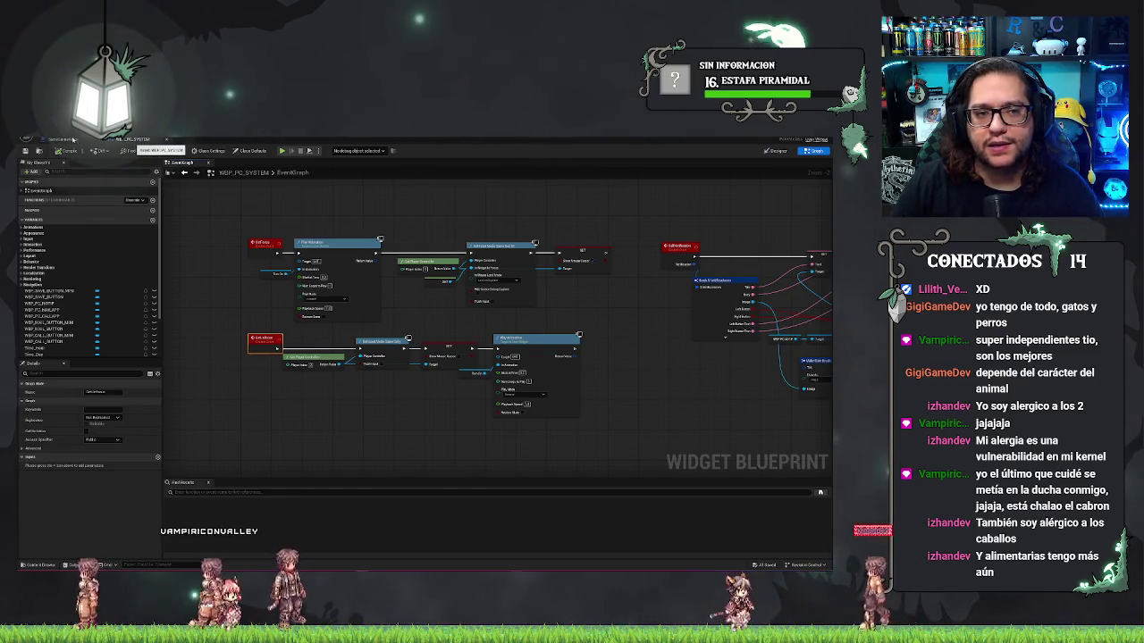
click(75, 140)
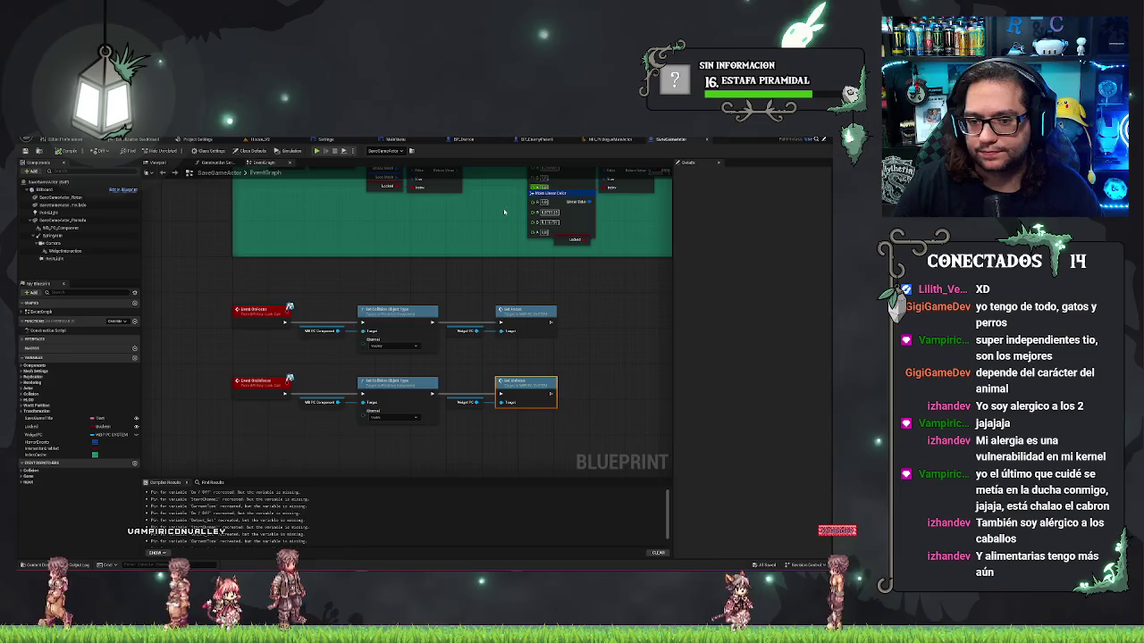
drag(516, 202, 501, 295)
mouse_move(483, 179)
mouse_down()
mouse_move(465, 257)
mouse_move(476, 402)
mouse_up()
scroll(476, 401, down, 1)
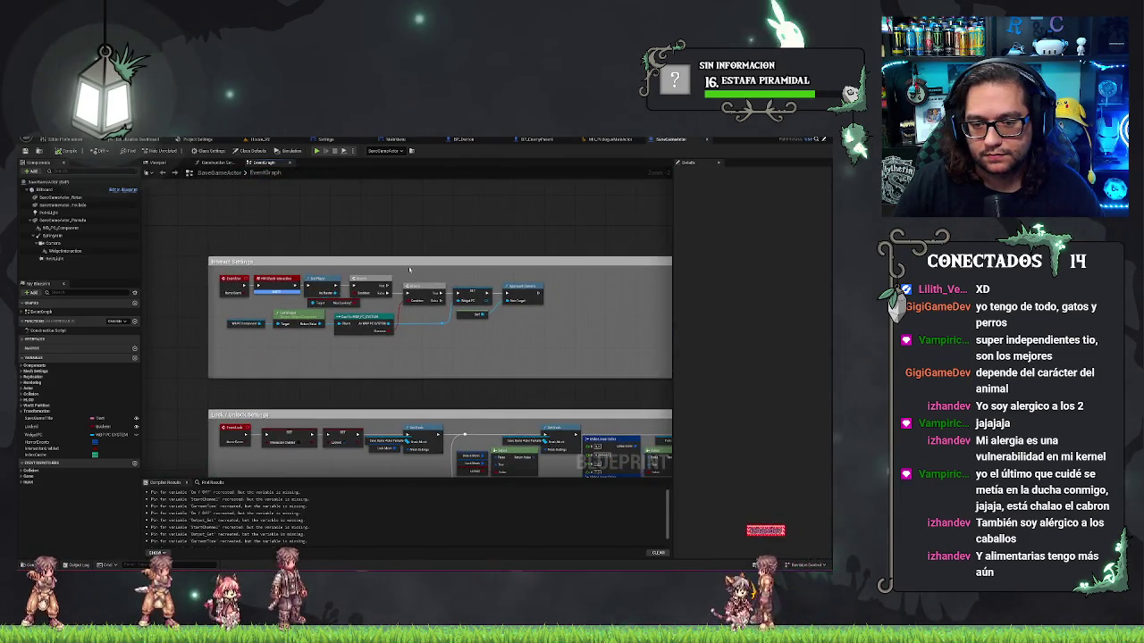
scroll(386, 273, up, 1)
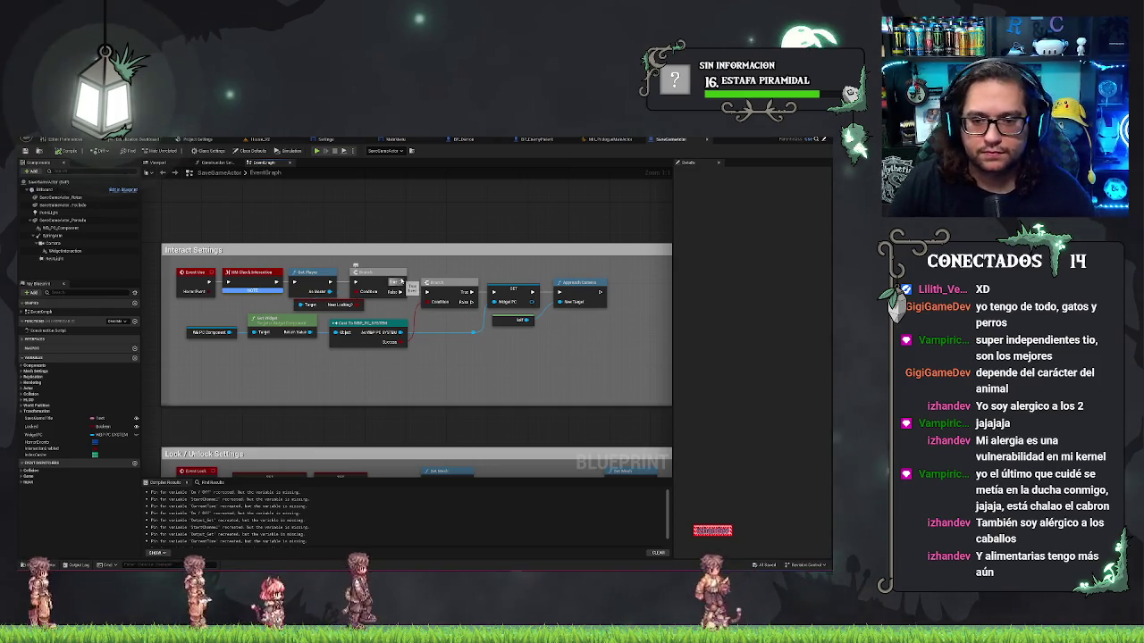
mouse_move(605, 291)
mouse_down()
mouse_move(429, 278)
mouse_move(456, 279)
mouse_up()
Wire an Enable Gamepad Cursor node after Approach Camera and compile SaveGameActor
text(enable)
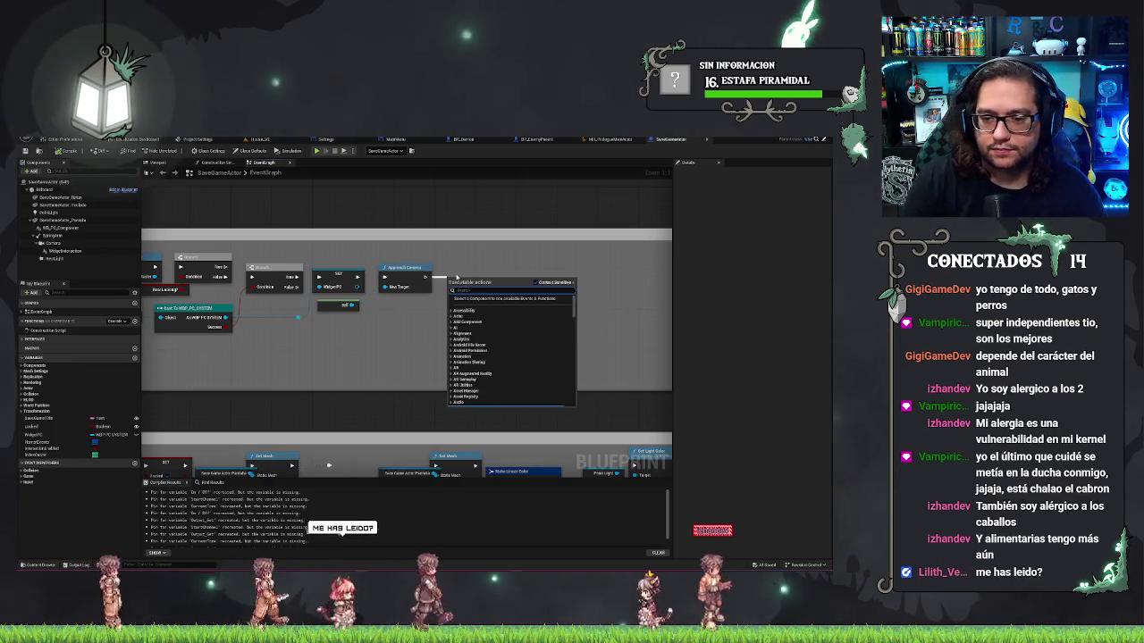
text( cam)
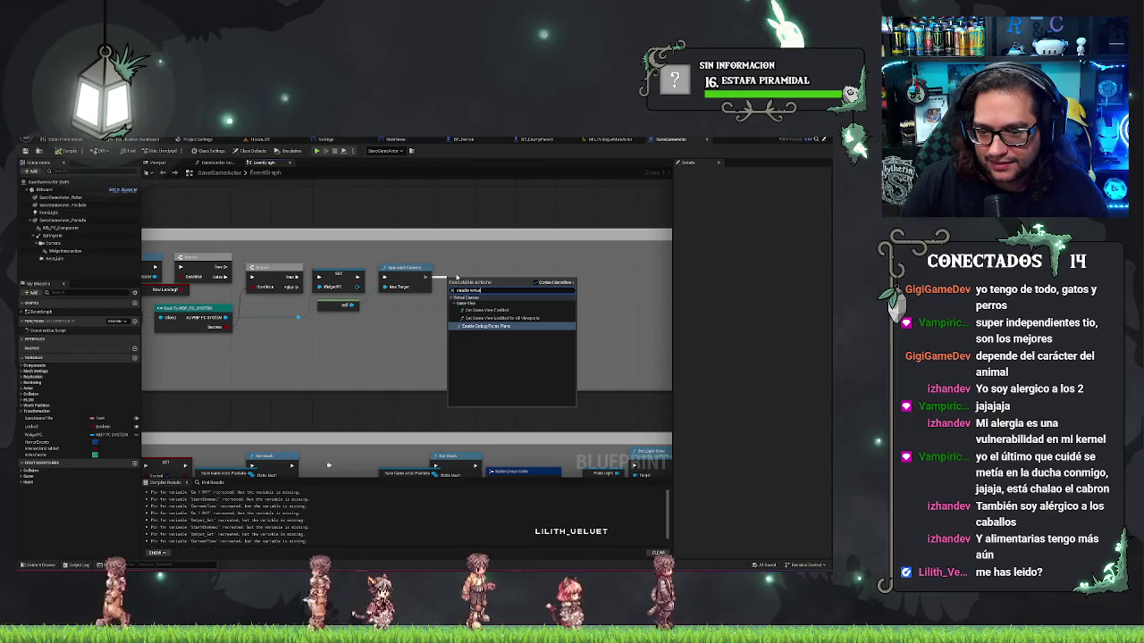
click(399, 332)
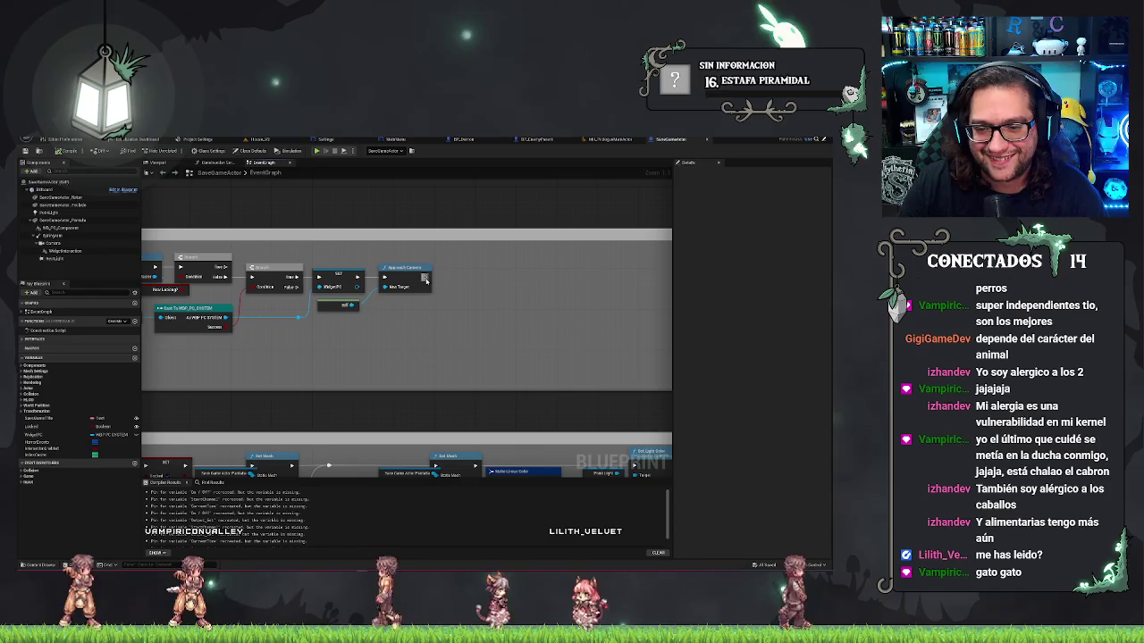
drag(426, 277, 464, 281)
text(enable)
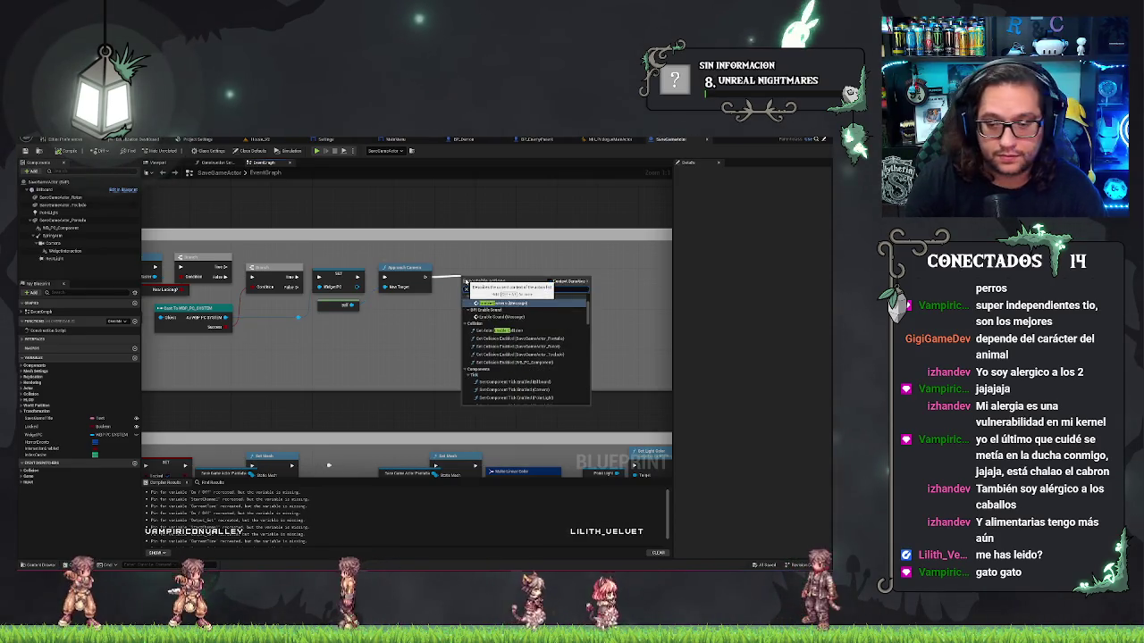
key(Return)
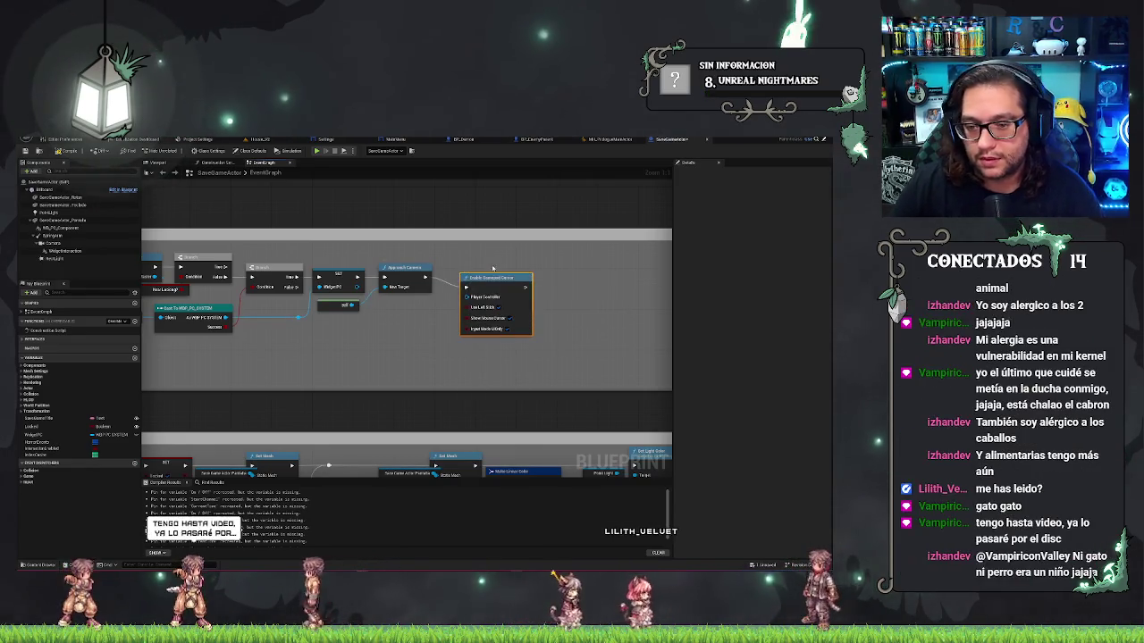
drag(477, 280, 472, 270)
mouse_move(693, 295)
mouse_down()
mouse_move(534, 312)
mouse_move(380, 307)
mouse_up()
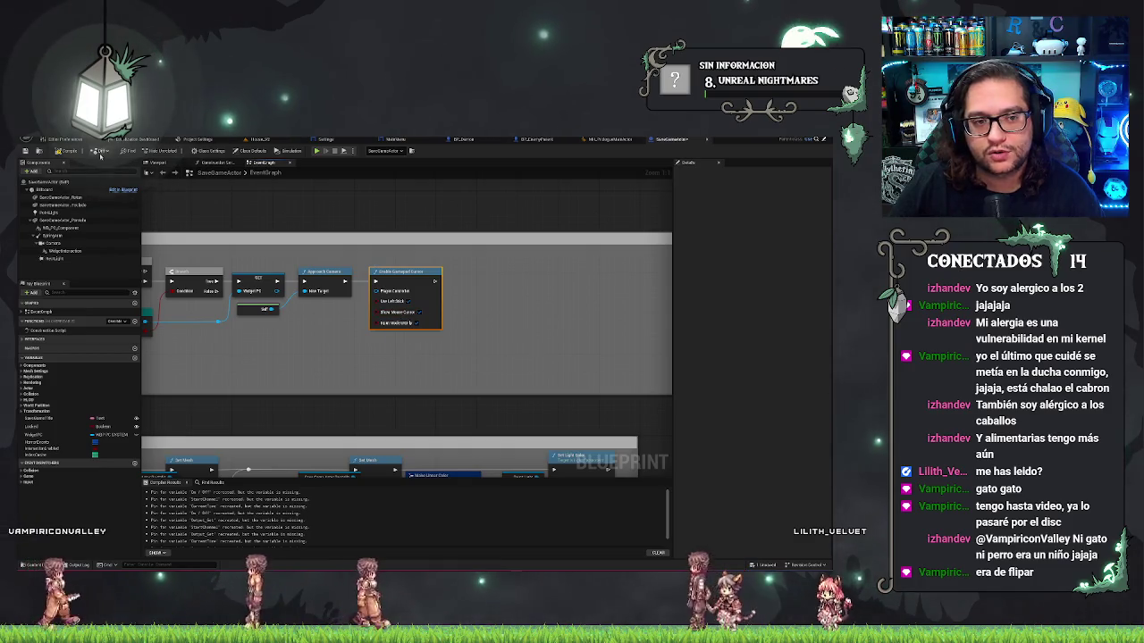
click(66, 150)
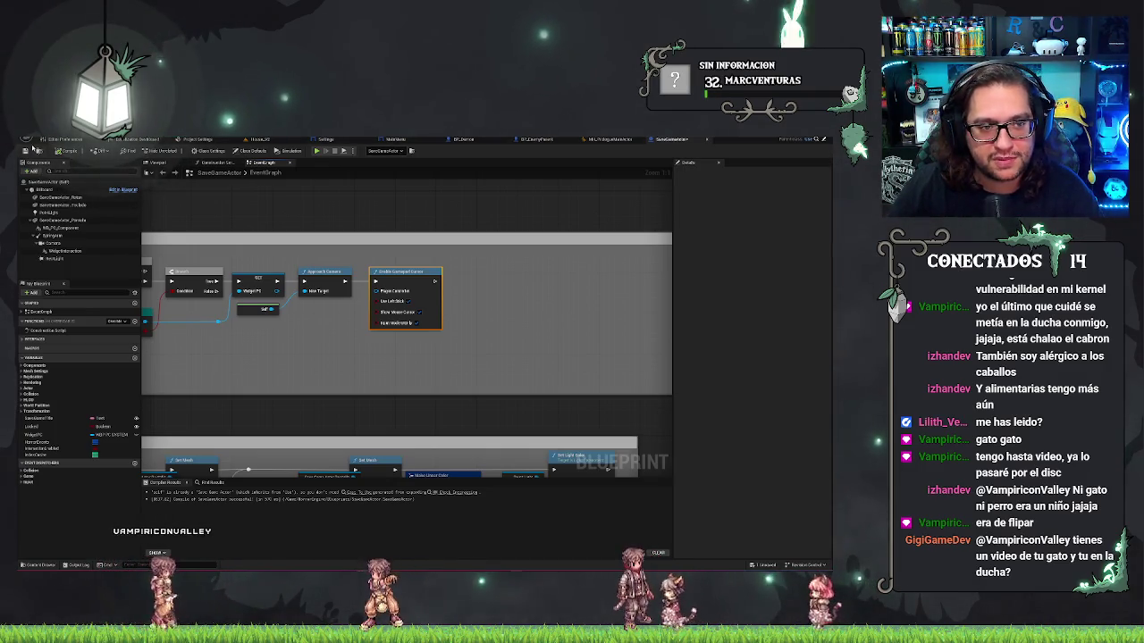
drag(402, 303, 444, 306)
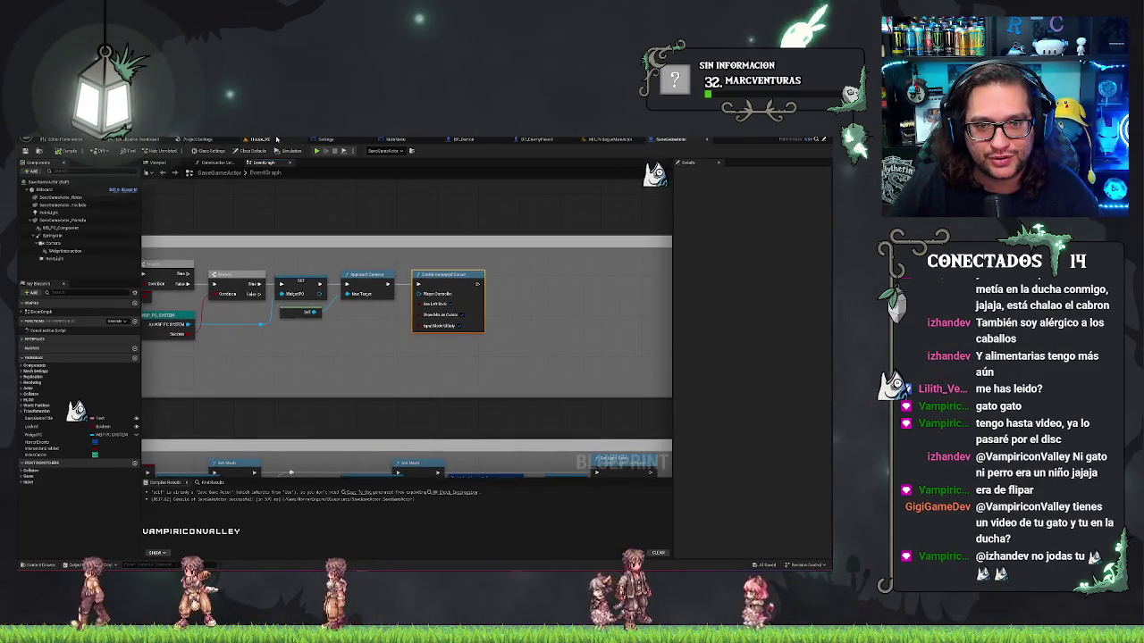
Play the level and zoom into and back out of the DAY 1 monitor
click(260, 140)
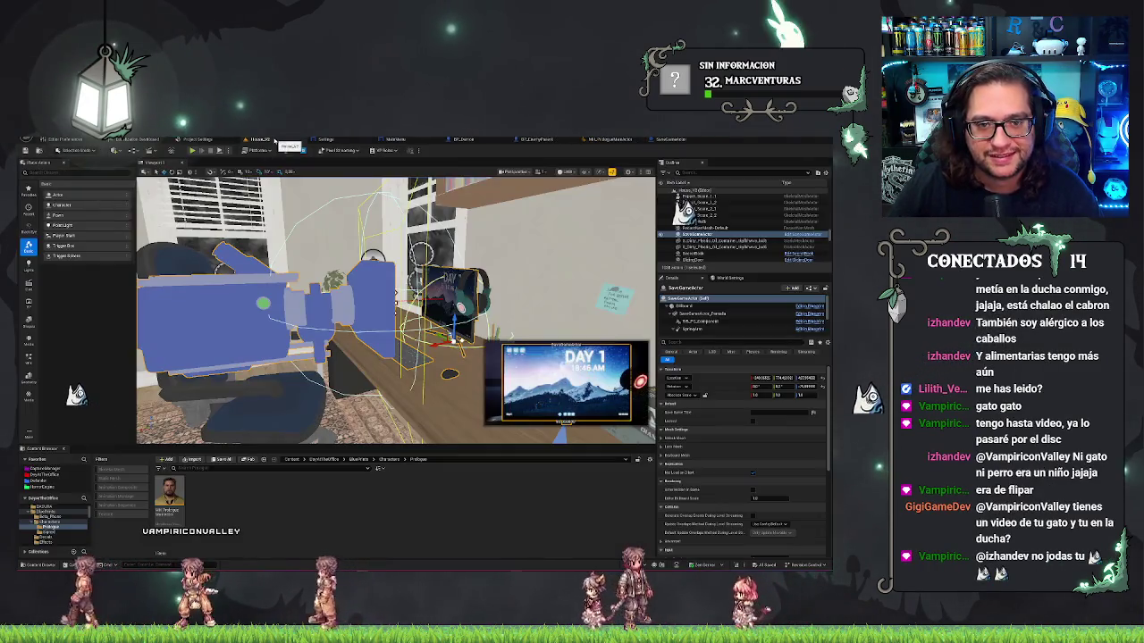
click(197, 150)
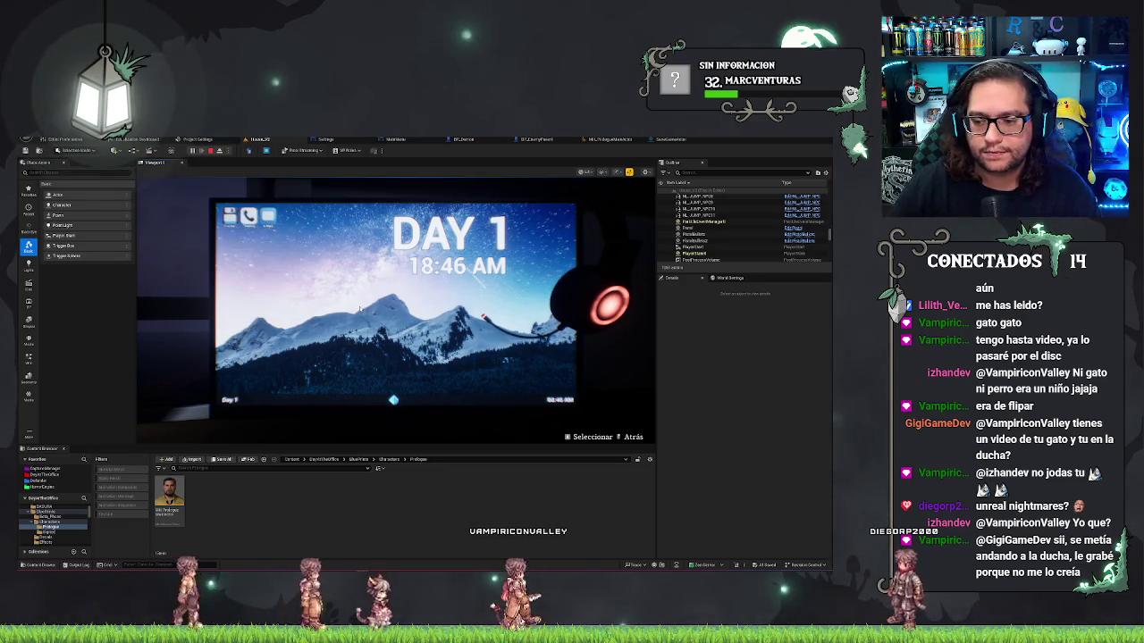
click(360, 308)
key(Escape)
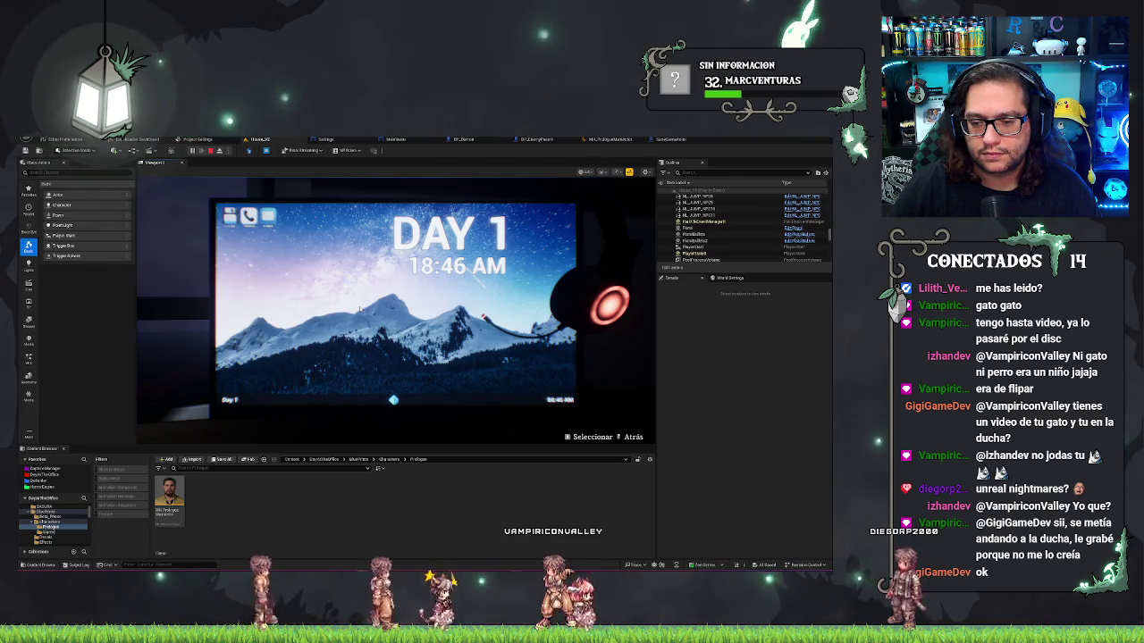
right_click(360, 308)
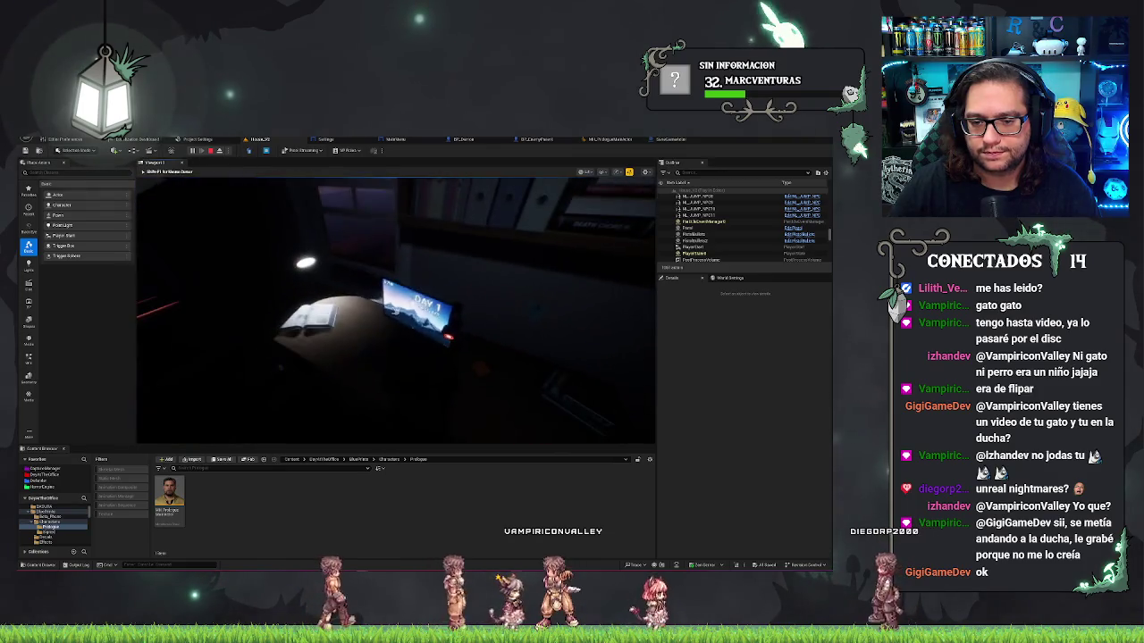
click(360, 309)
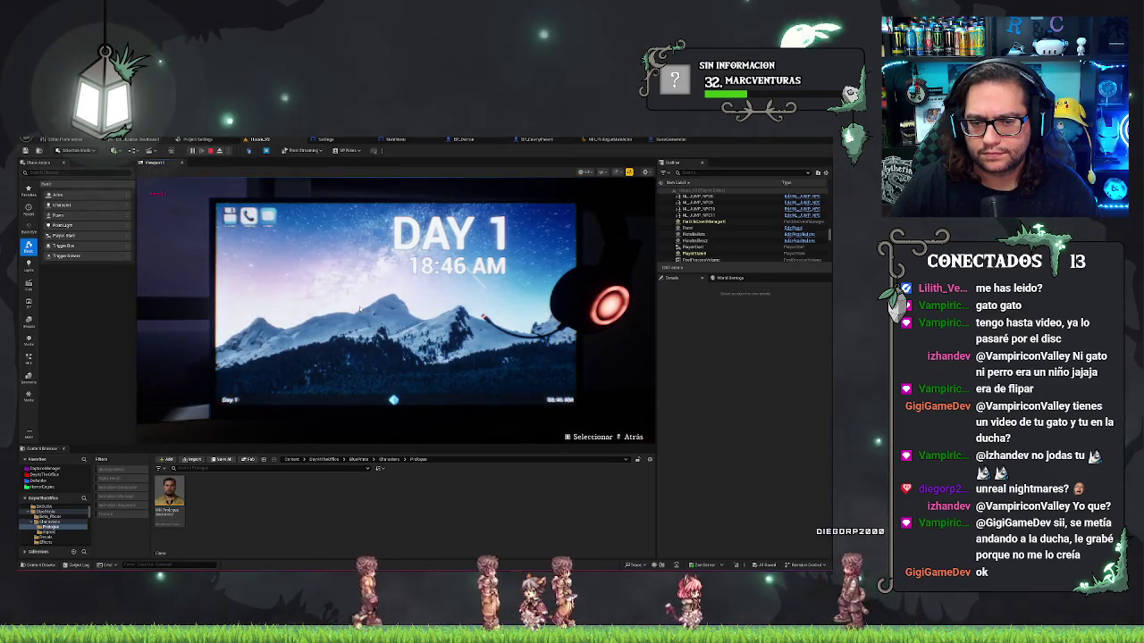
right_click(360, 309)
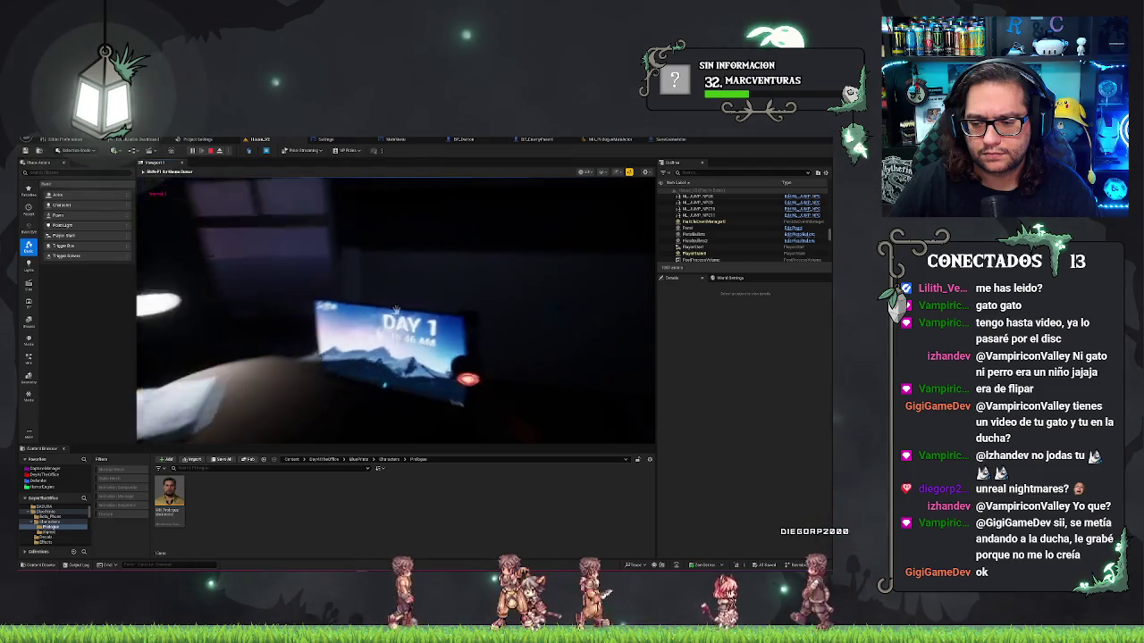
Toggle the in-game pause menu and monitor view with Esc, then stop the play session
key(Escape)
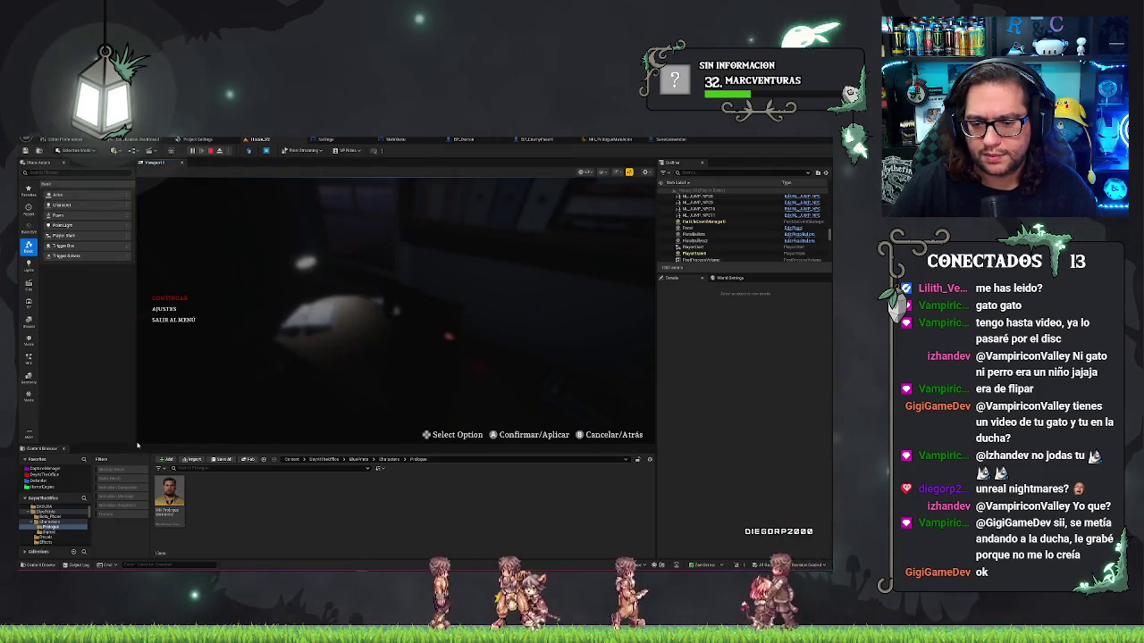
key(Escape)
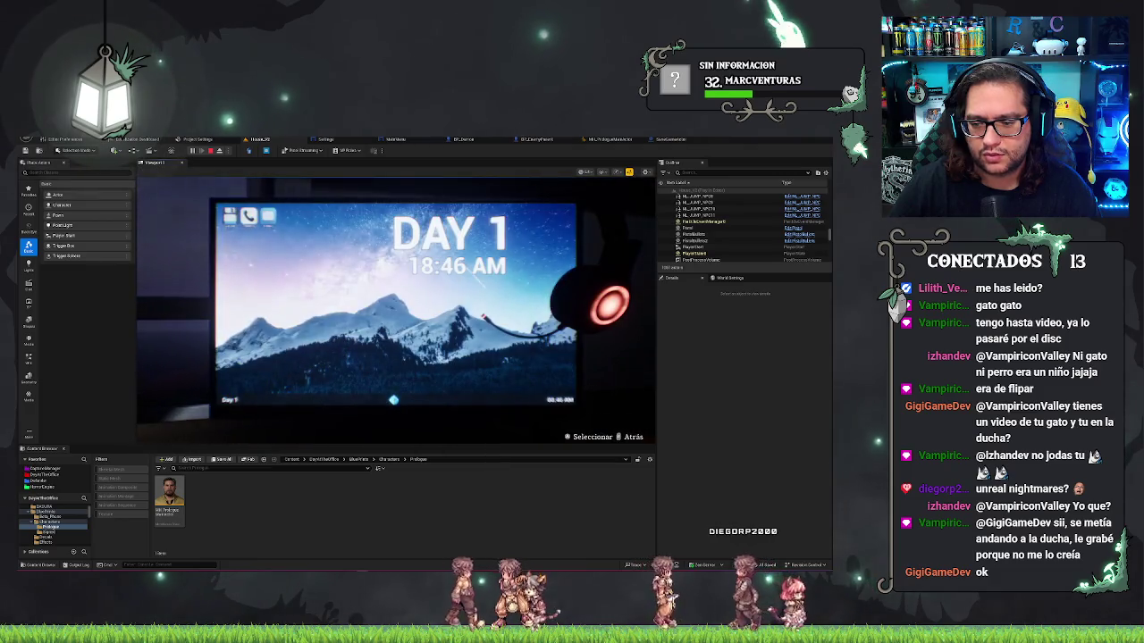
key(Escape)
key(Escape)
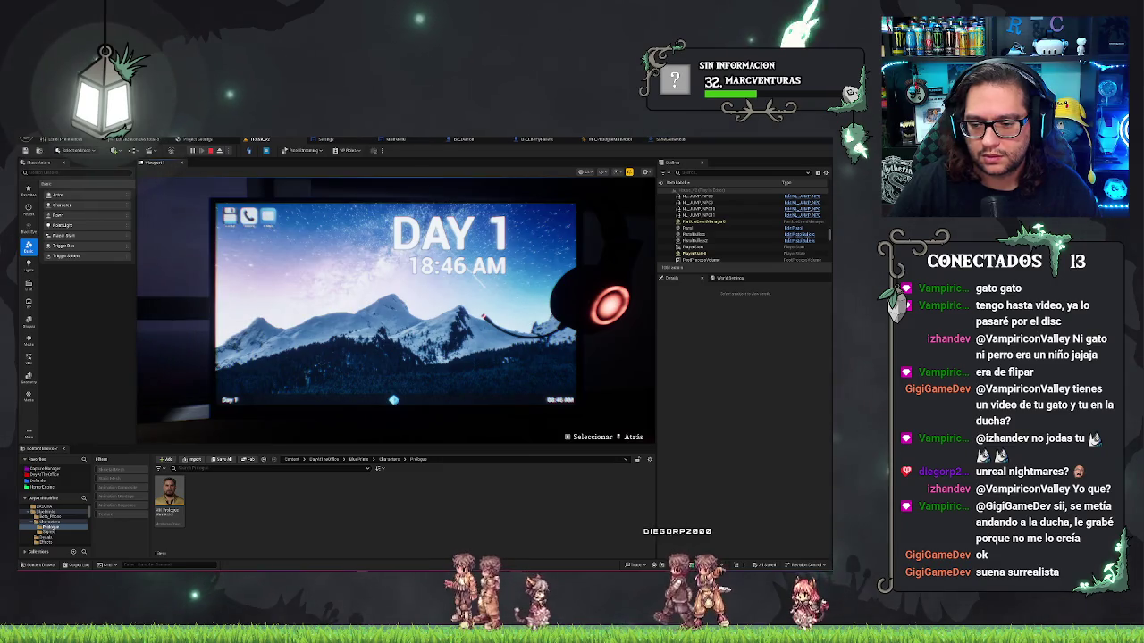
key(Escape)
key(Escape)
right_click(393, 399)
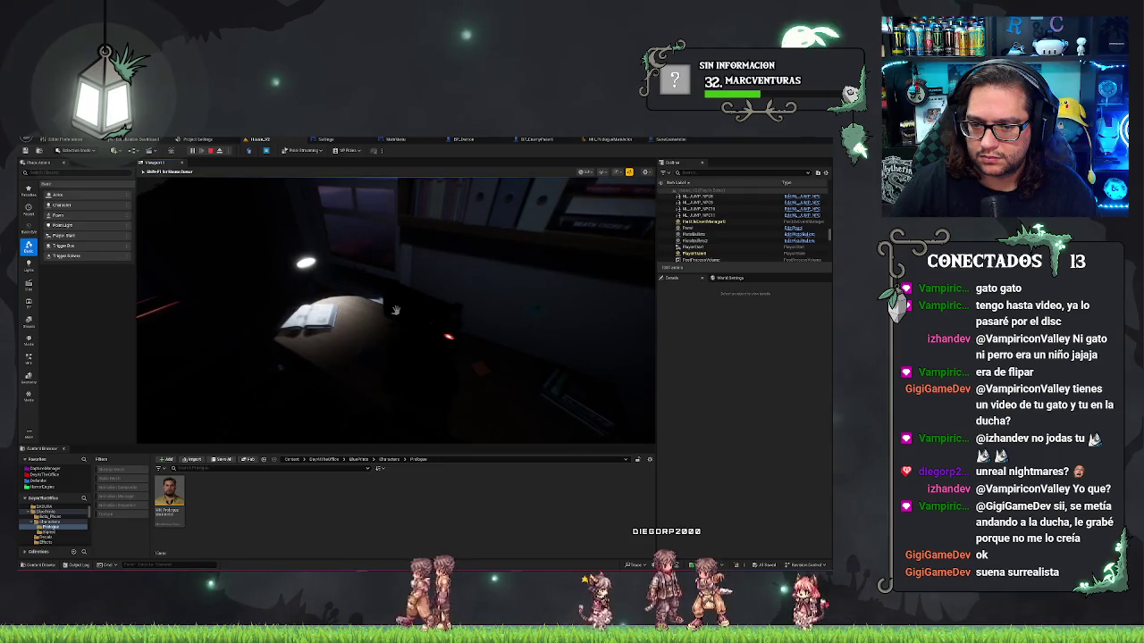
click(395, 311)
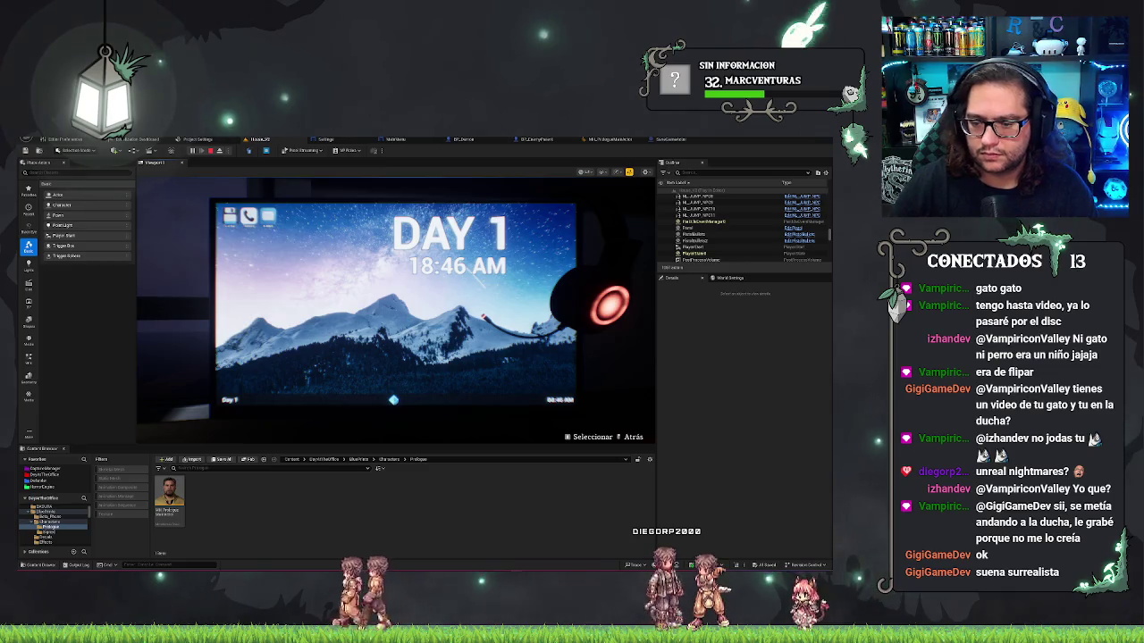
key(Escape)
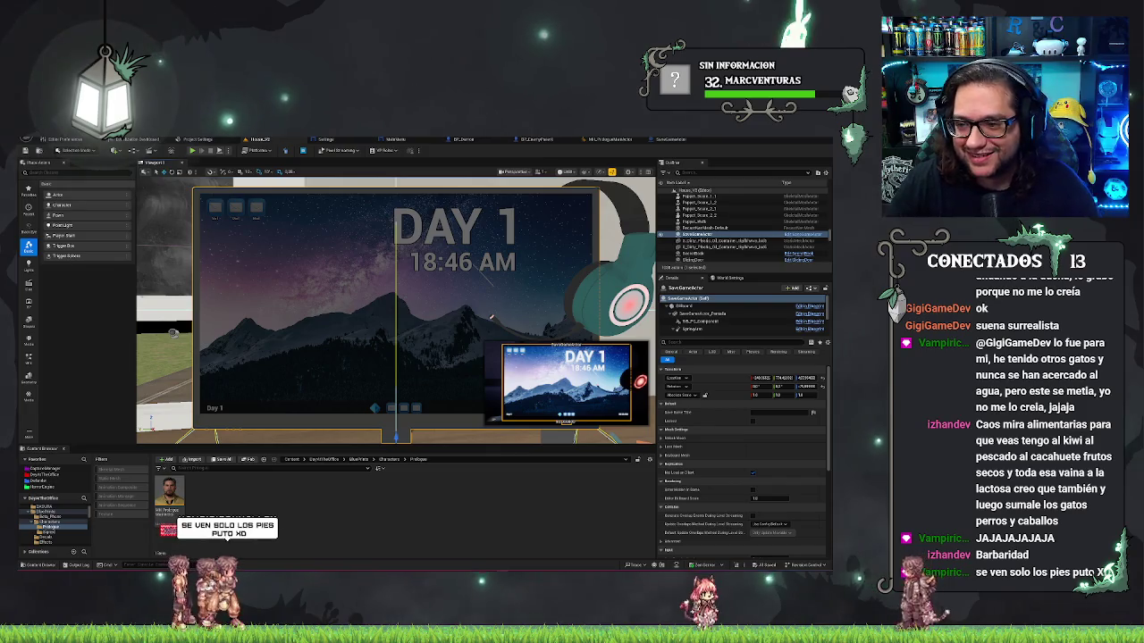
click(672, 140)
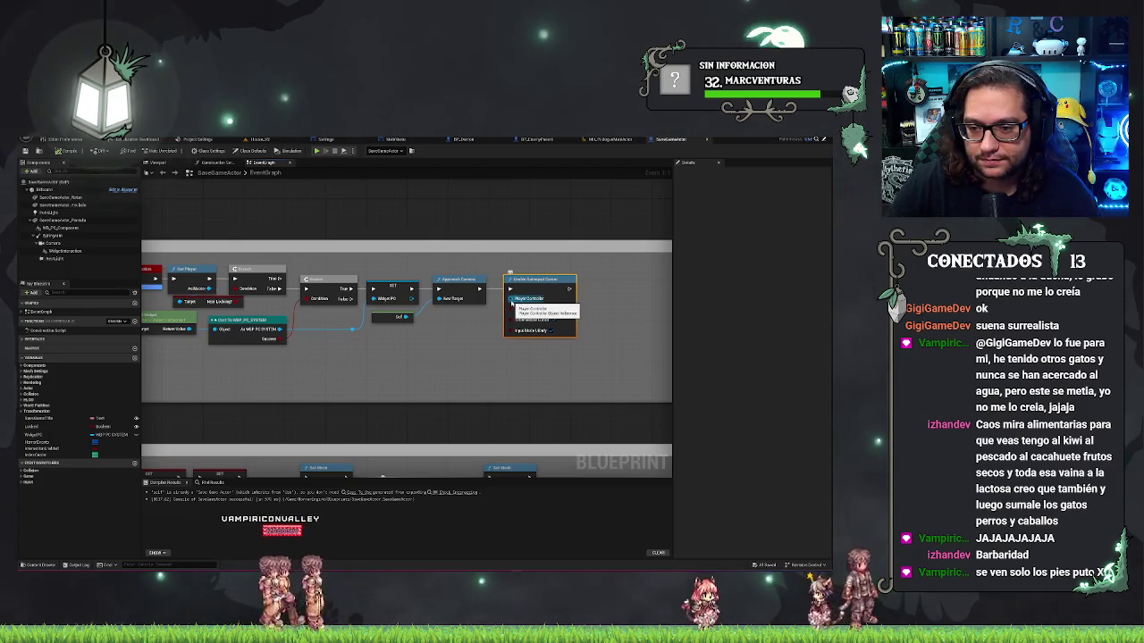
Add a Get Player Controller node and connect it to Enable Gamepad Cursor's Player Controller pin
mouse_move(431, 259)
mouse_down()
mouse_move(439, 204)
mouse_move(557, 223)
mouse_move(443, 207)
mouse_up()
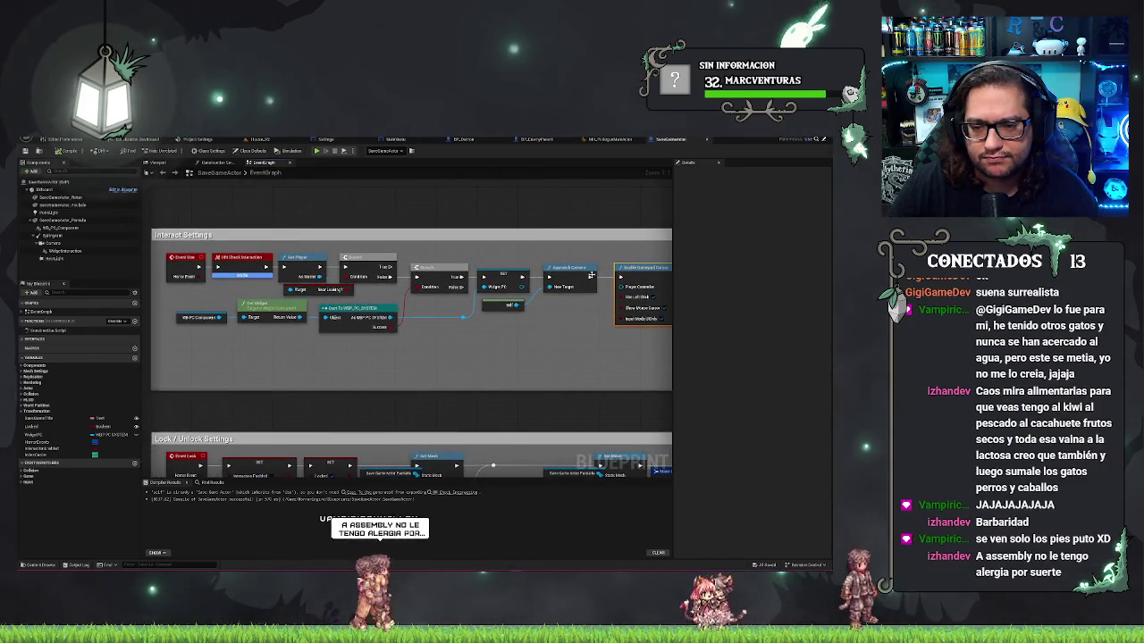
right_click(521, 346)
text(getplayerco)
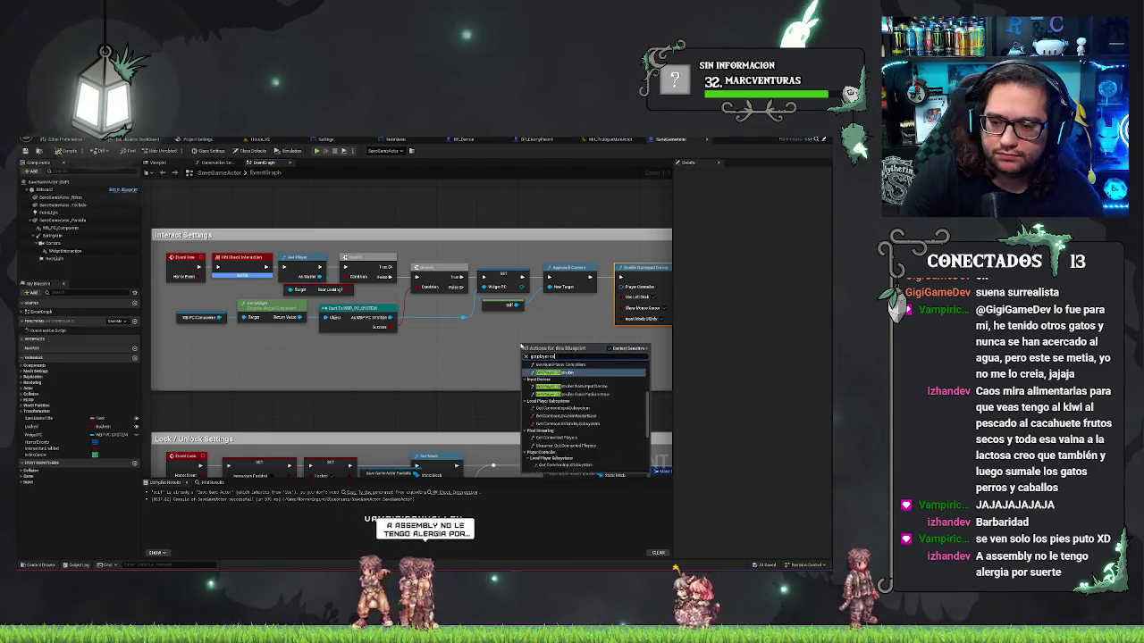
key(Return)
drag(595, 356, 623, 288)
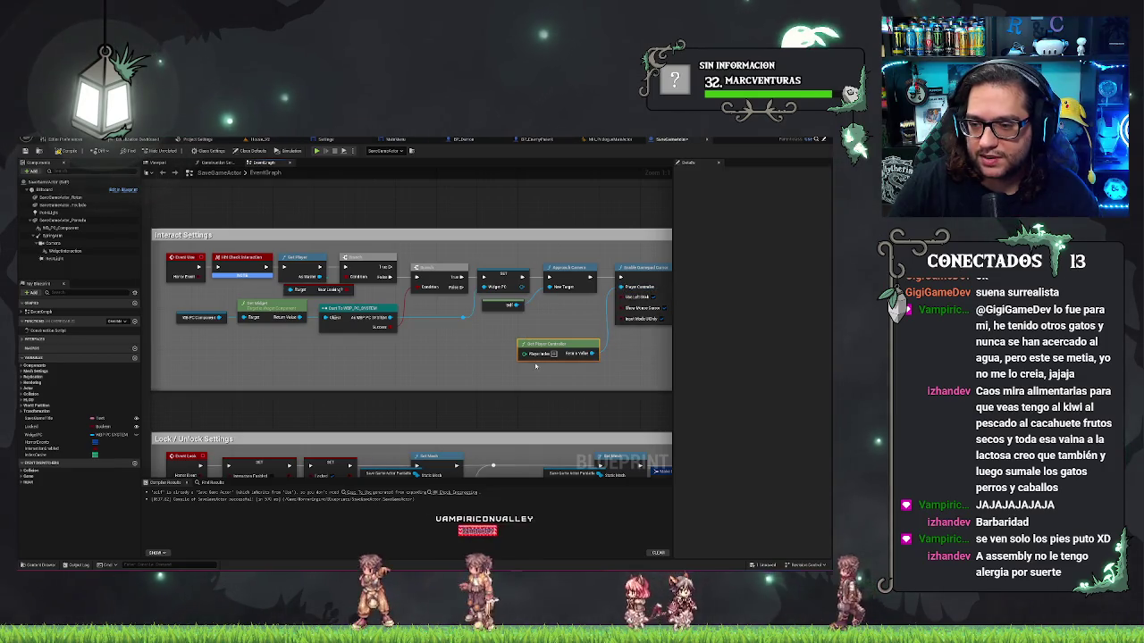
mouse_move(545, 347)
mouse_down()
mouse_move(555, 323)
mouse_move(449, 359)
mouse_up()
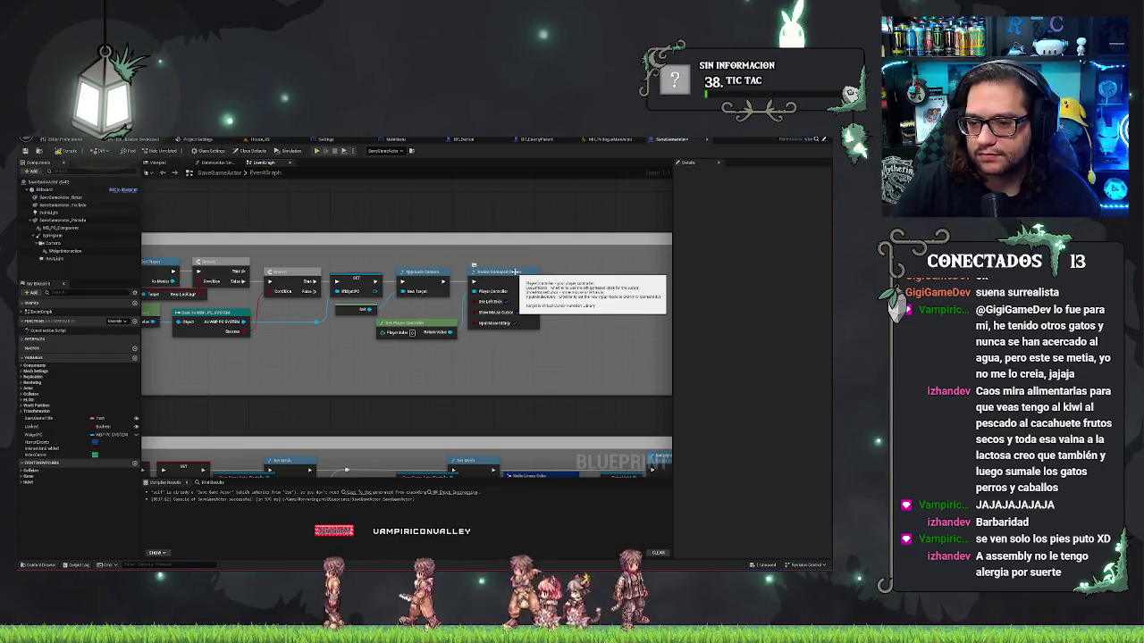
Return to the level viewport and start a new play session
drag(478, 233, 501, 226)
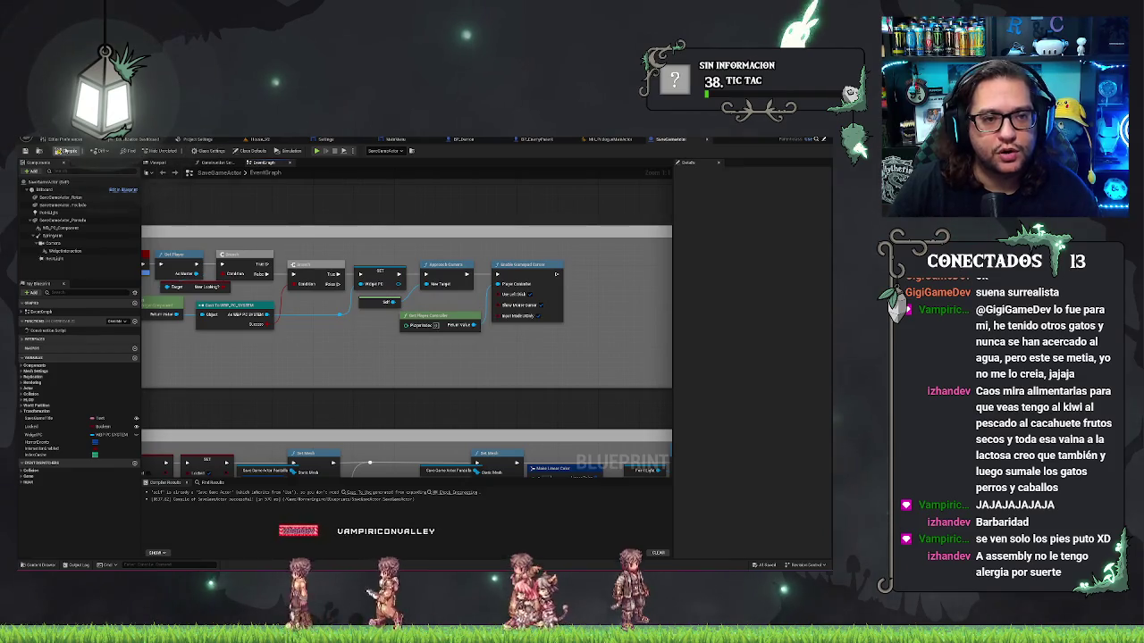
click(259, 139)
click(193, 150)
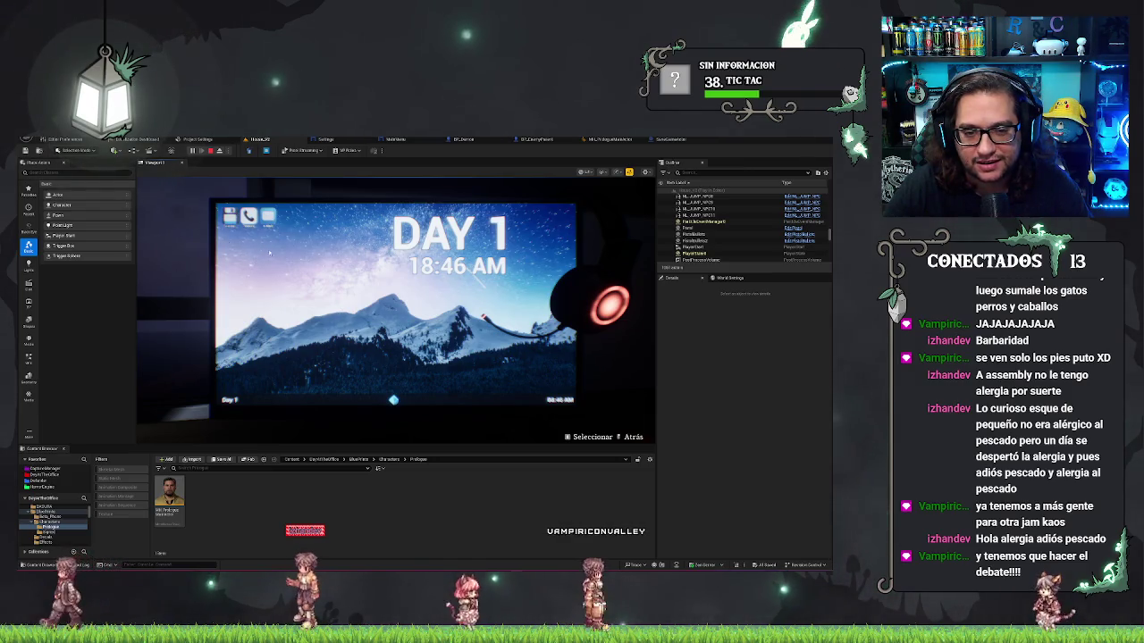
Back out of and zoom into the DAY 1 monitor twice to check the gamepad cursor, then stop play
right_click(327, 239)
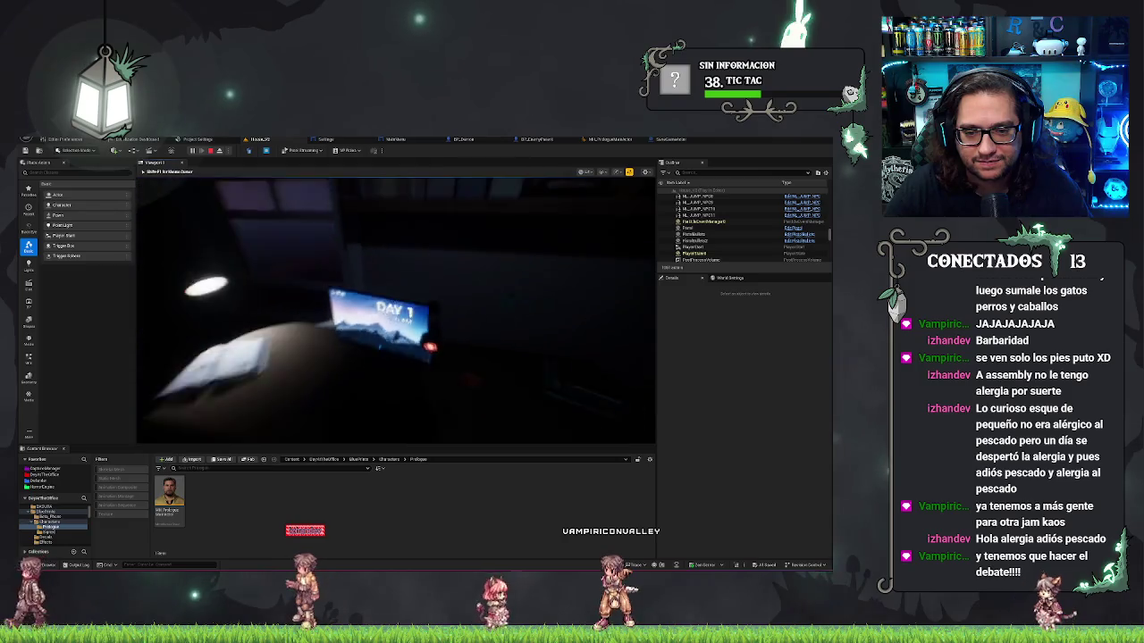
click(389, 304)
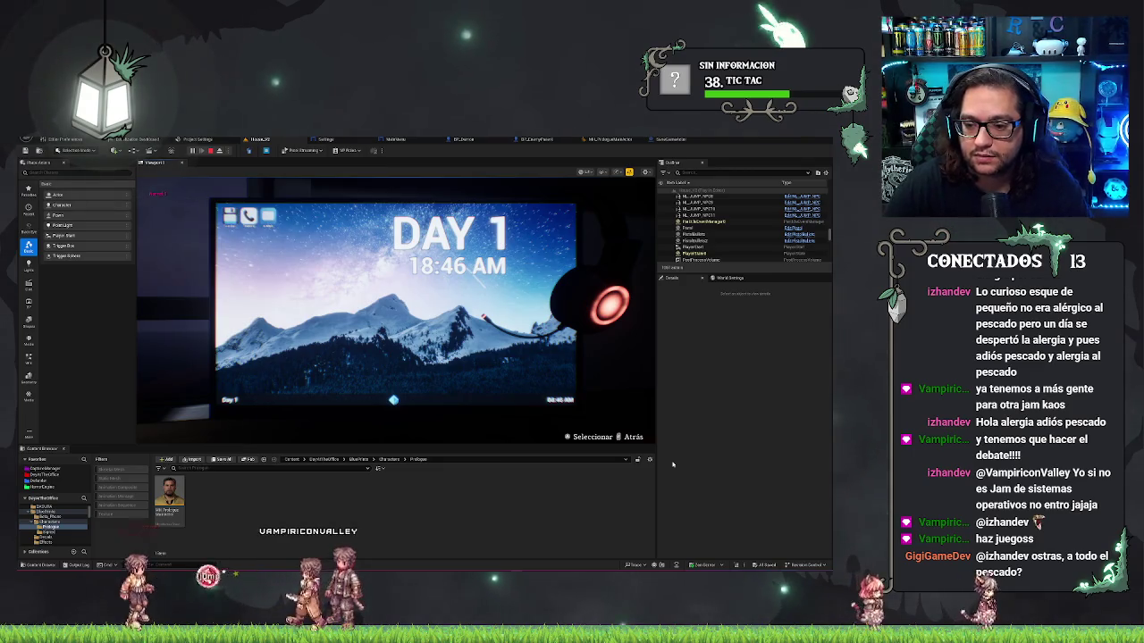
click(631, 440)
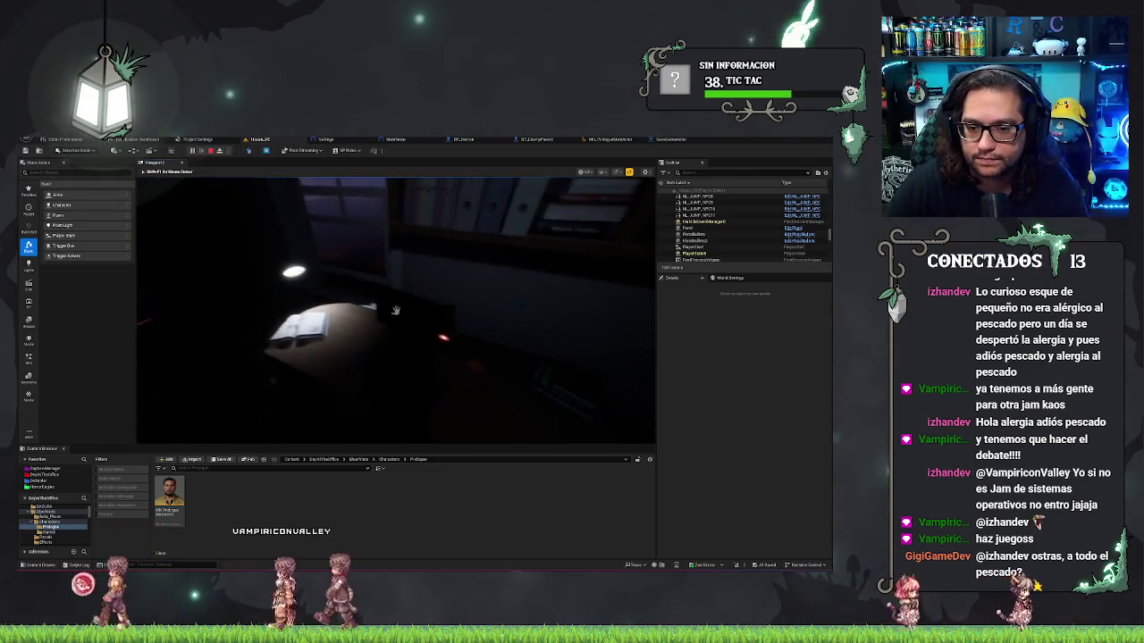
click(631, 442)
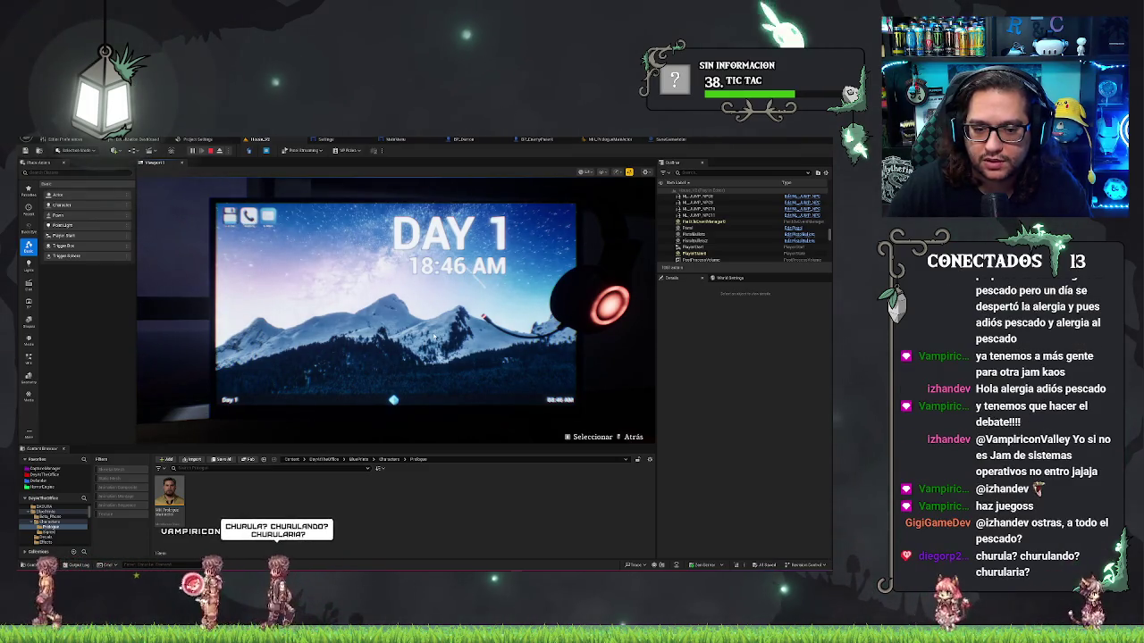
key(Escape)
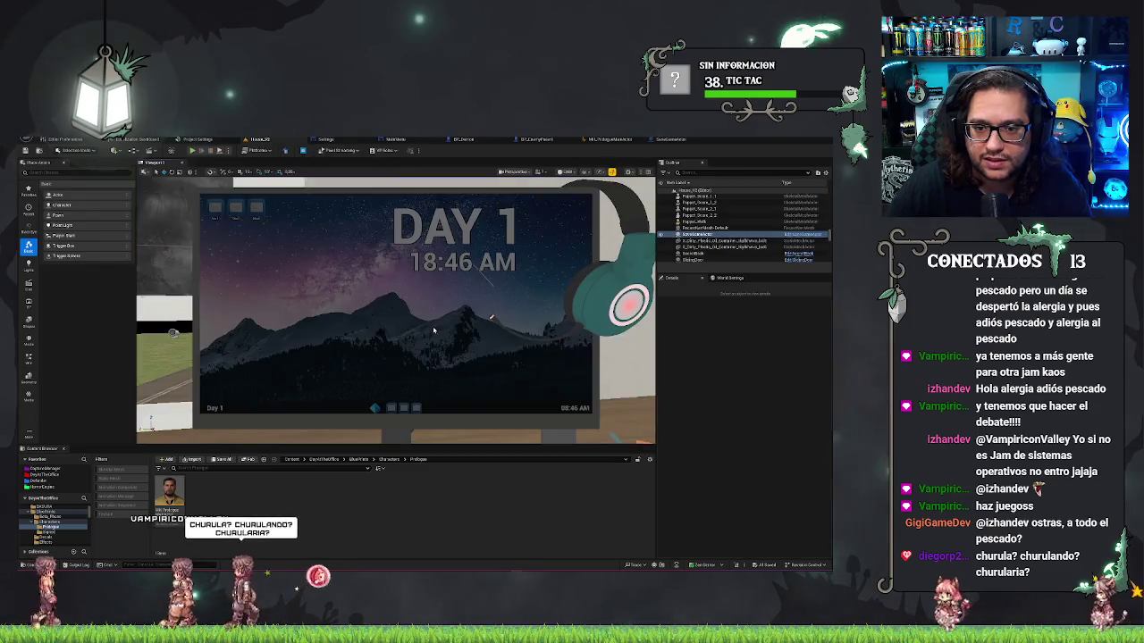
Save the SaveGameActor Blueprint and launch another play session with Alt+P
key(f)
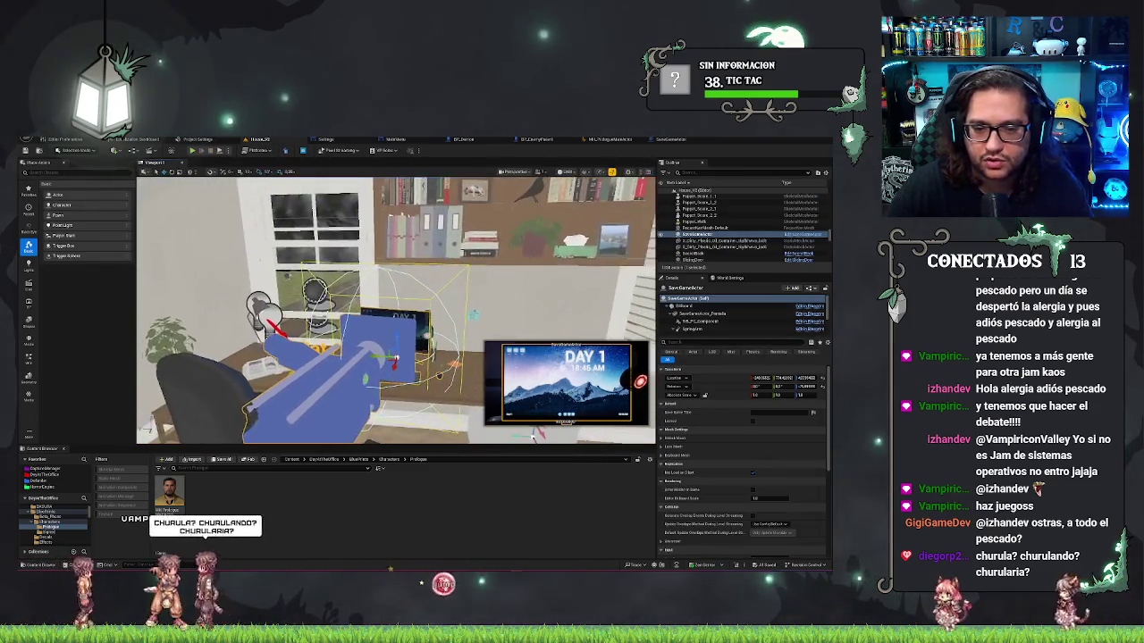
click(673, 139)
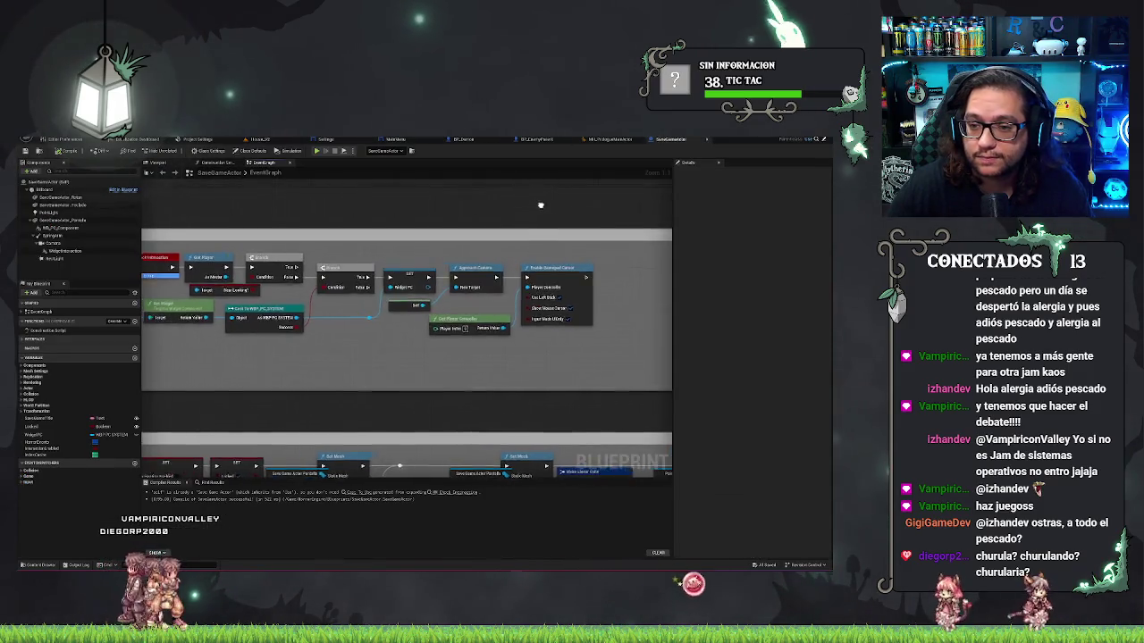
click(100, 151)
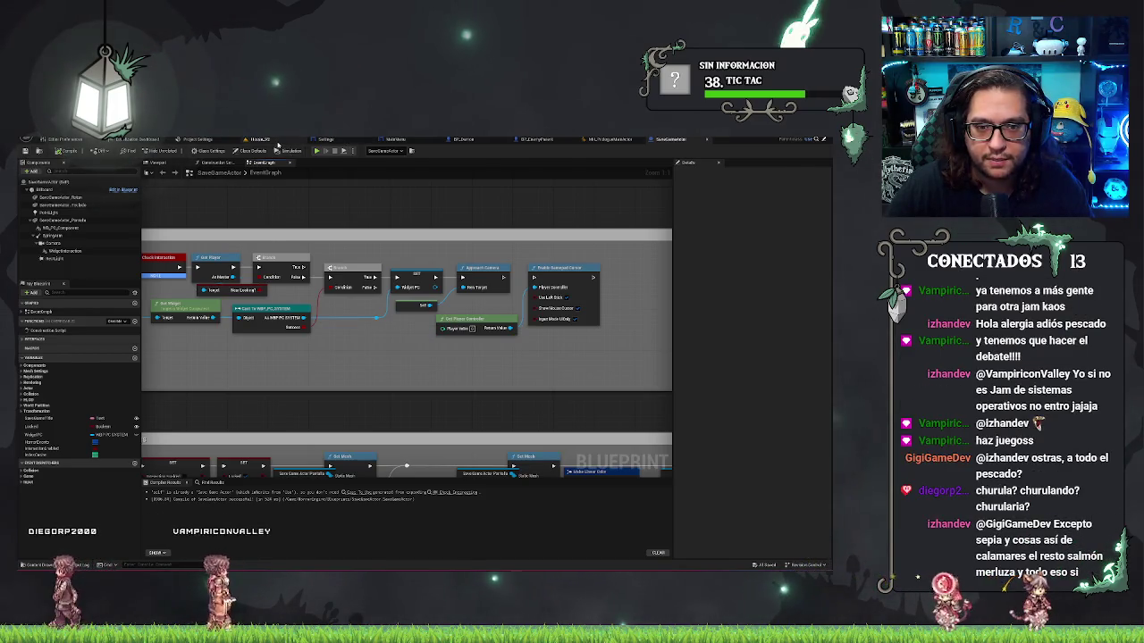
click(260, 141)
key(alt+p)
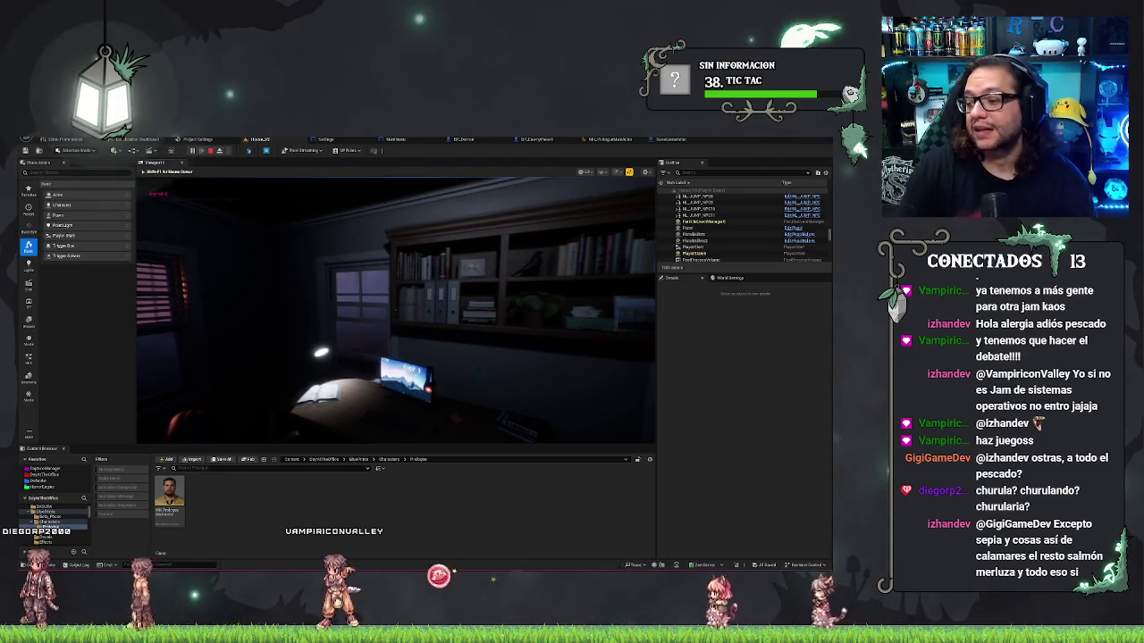
key(e)
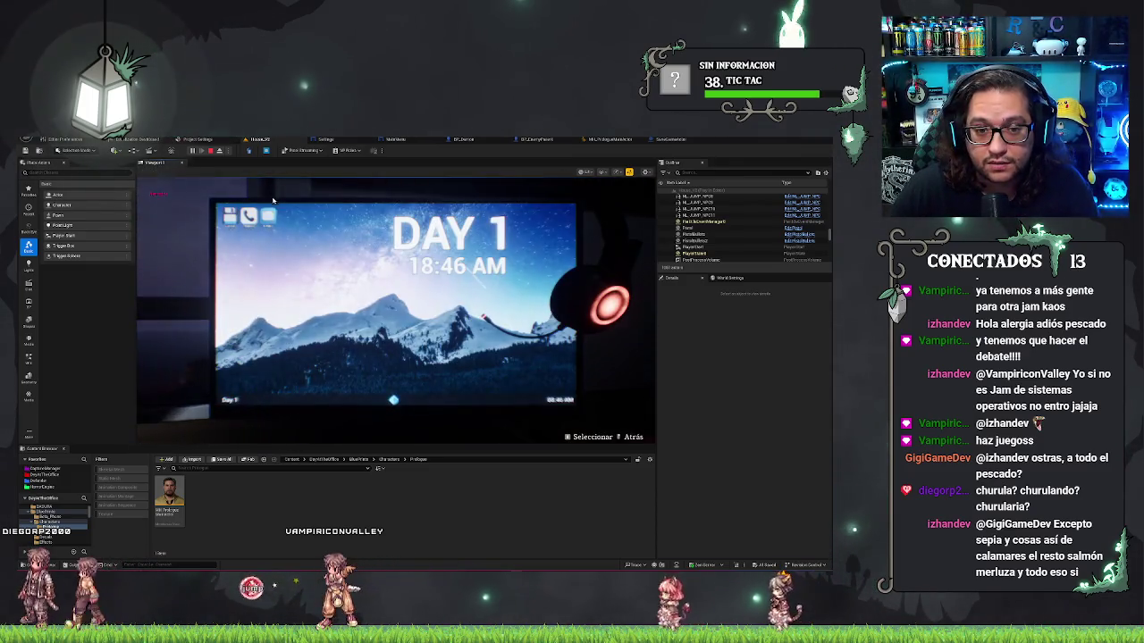
click(268, 216)
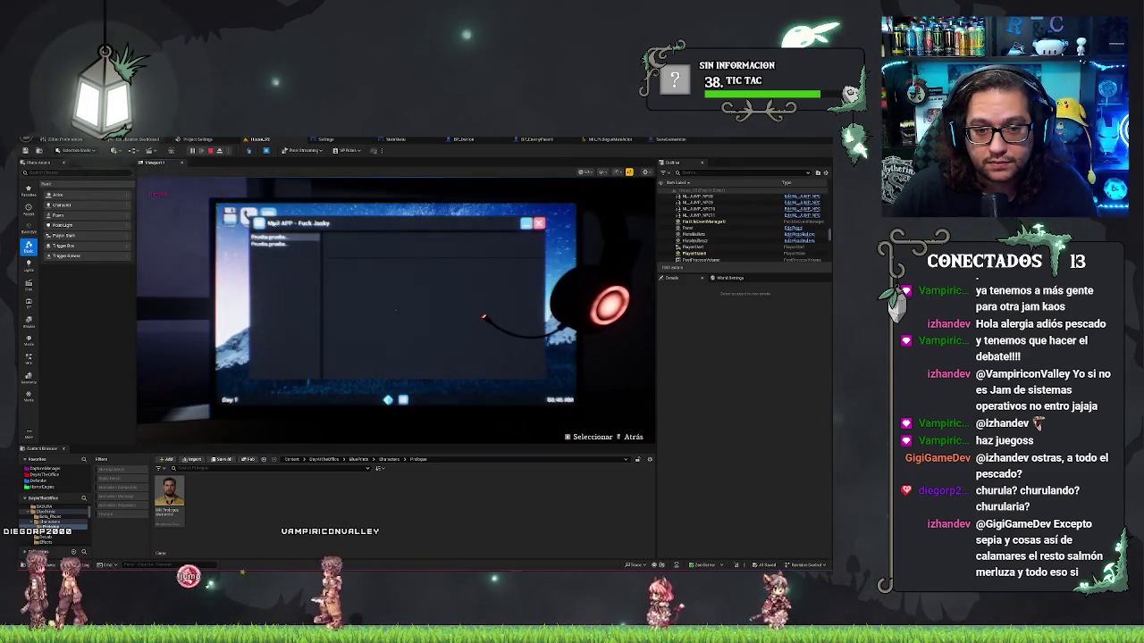
click(538, 224)
click(250, 215)
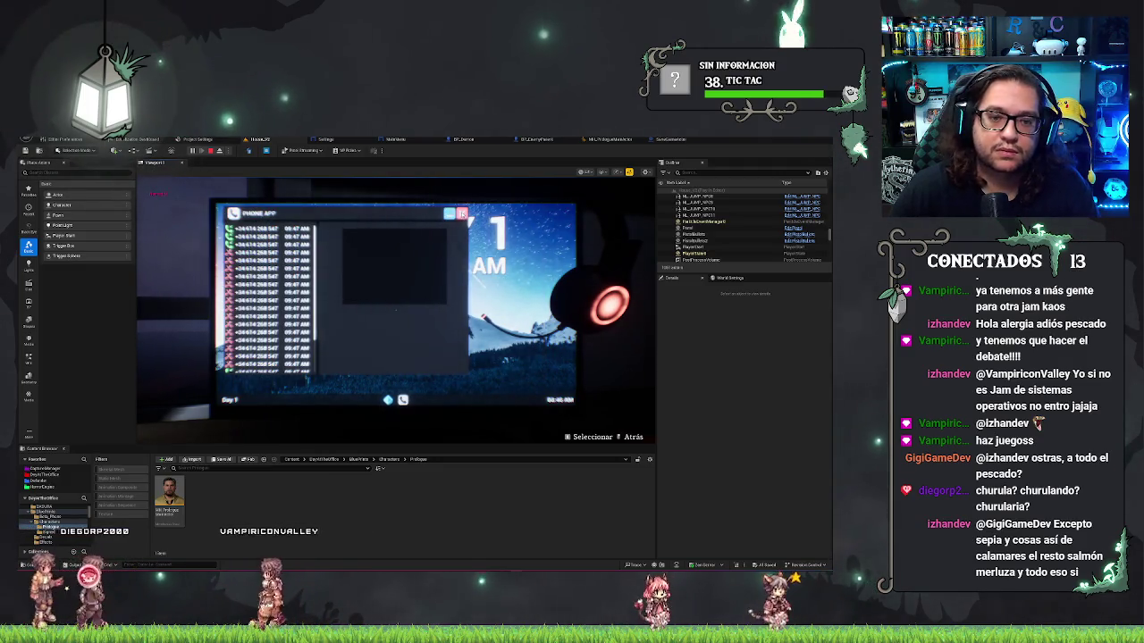
click(461, 214)
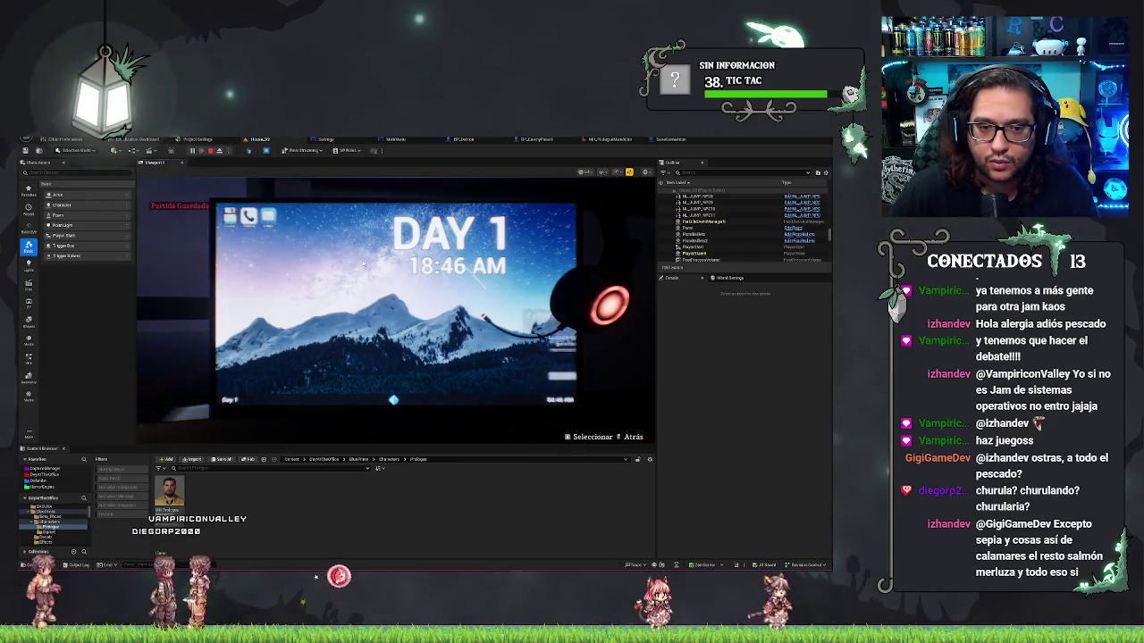
click(527, 377)
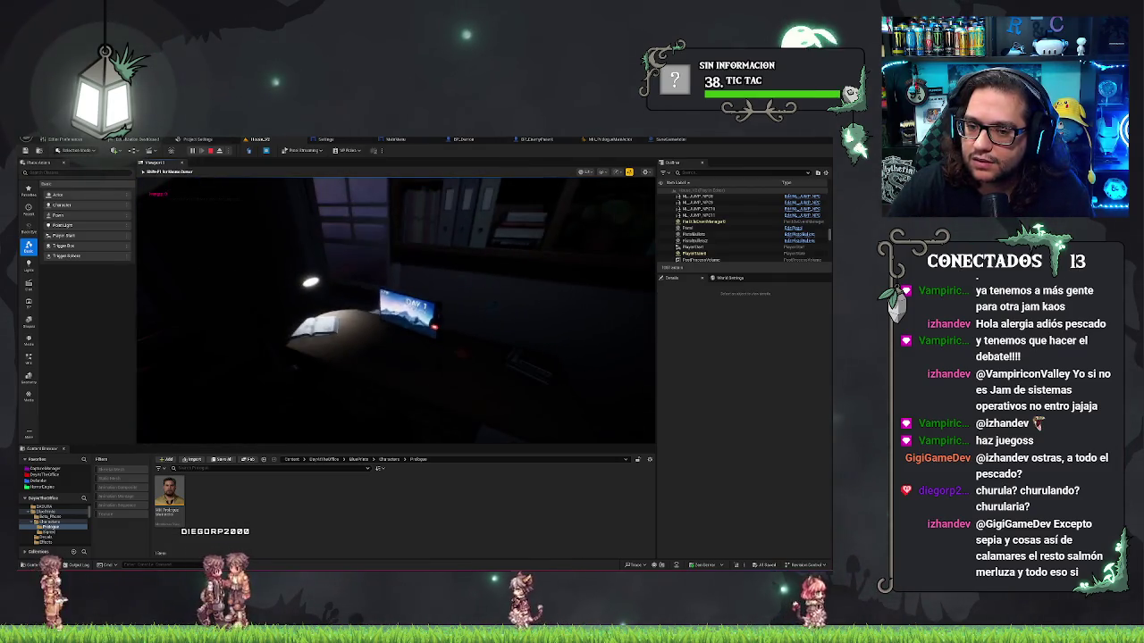
key(Escape)
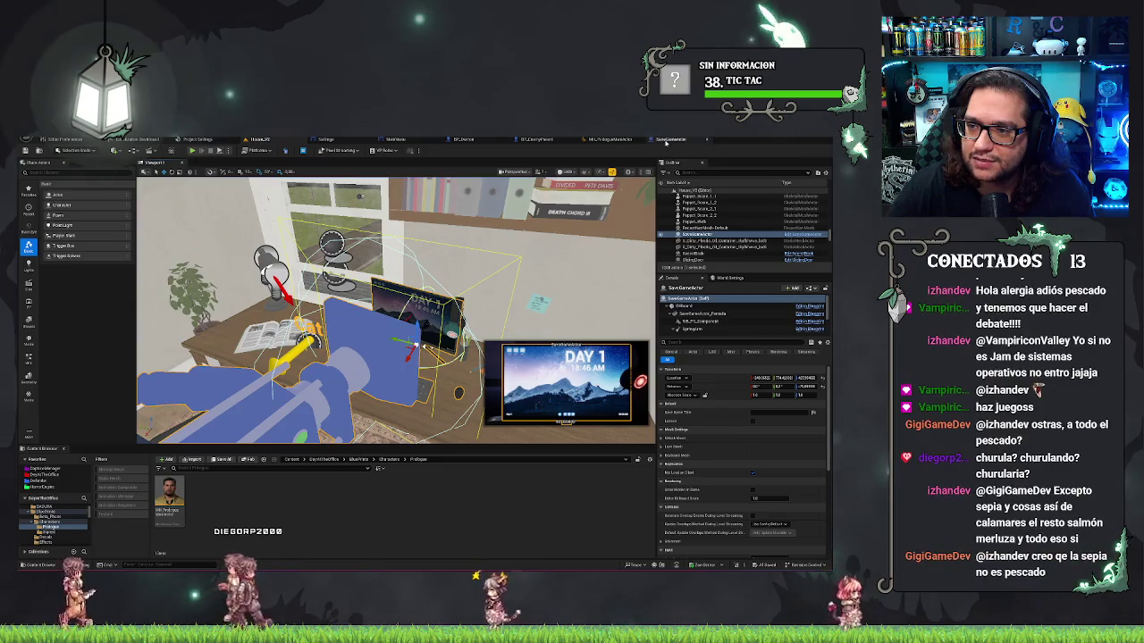
On SaveGameActor's Camera, enable the Chromatic Aberration Intensity and Film Grain Intensity overrides
click(670, 138)
click(52, 242)
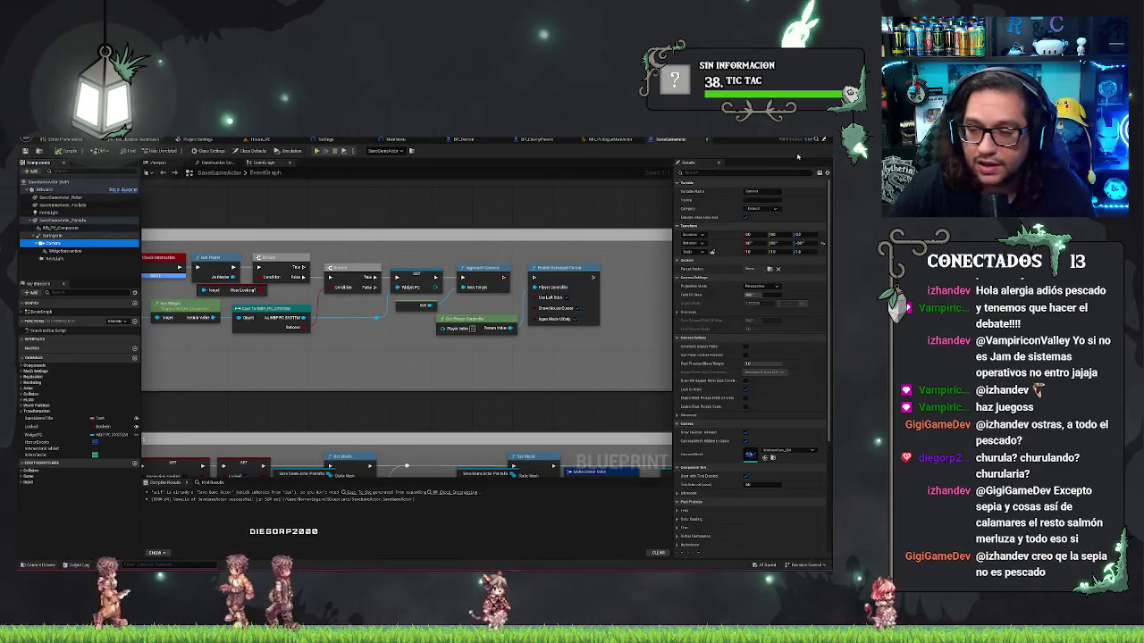
click(712, 174)
text(abe)
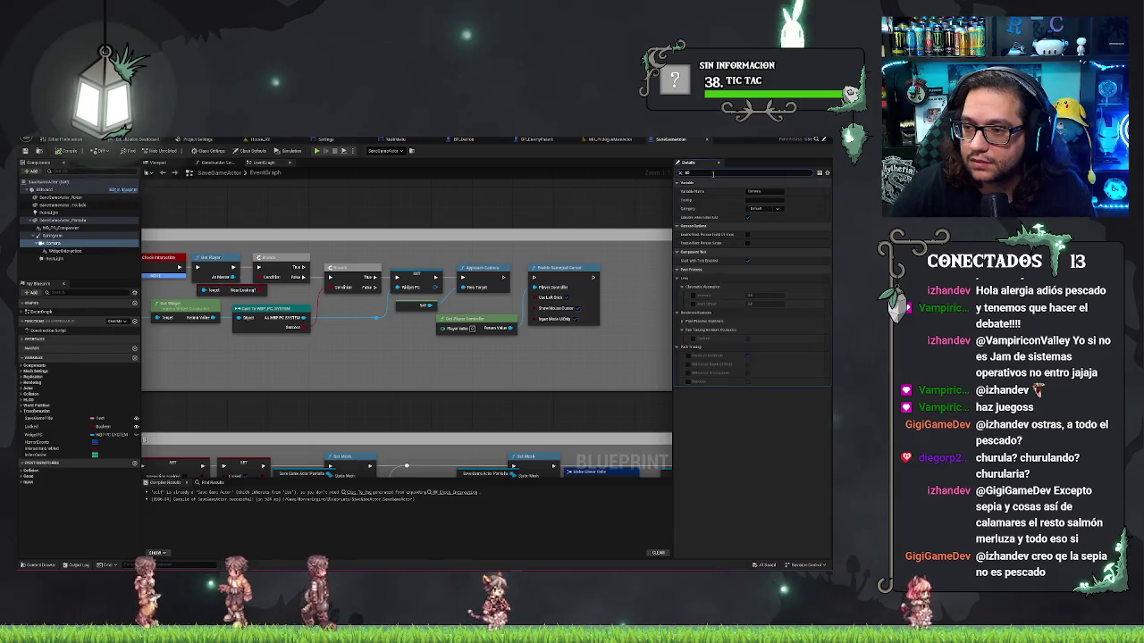
click(693, 209)
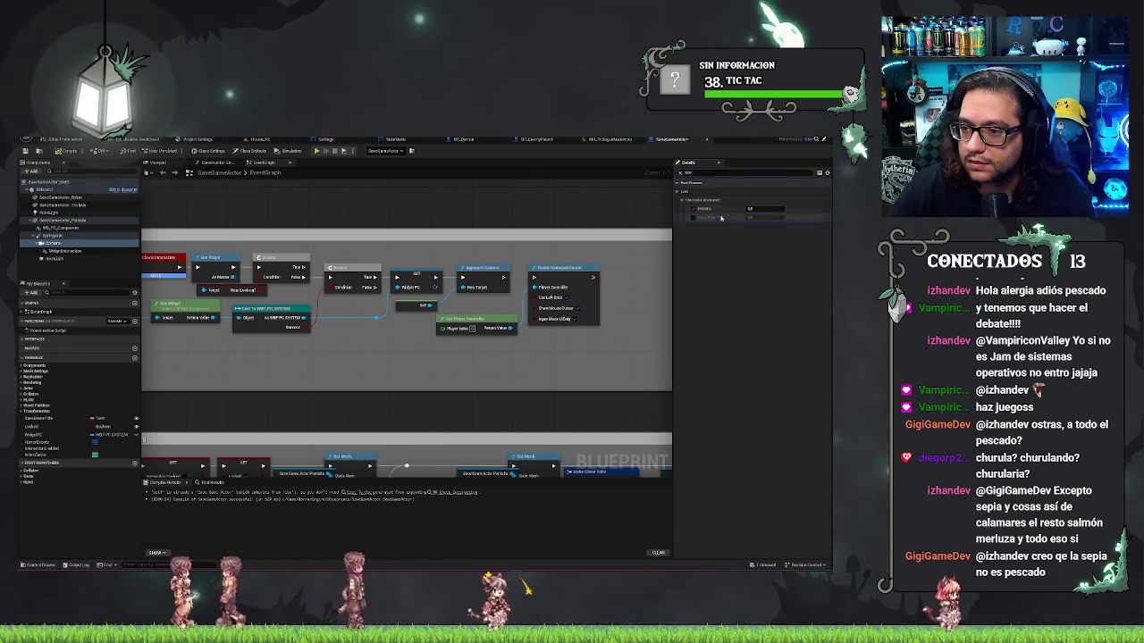
key(BackSpace)
key(BackSpace)
key(BackSpace)
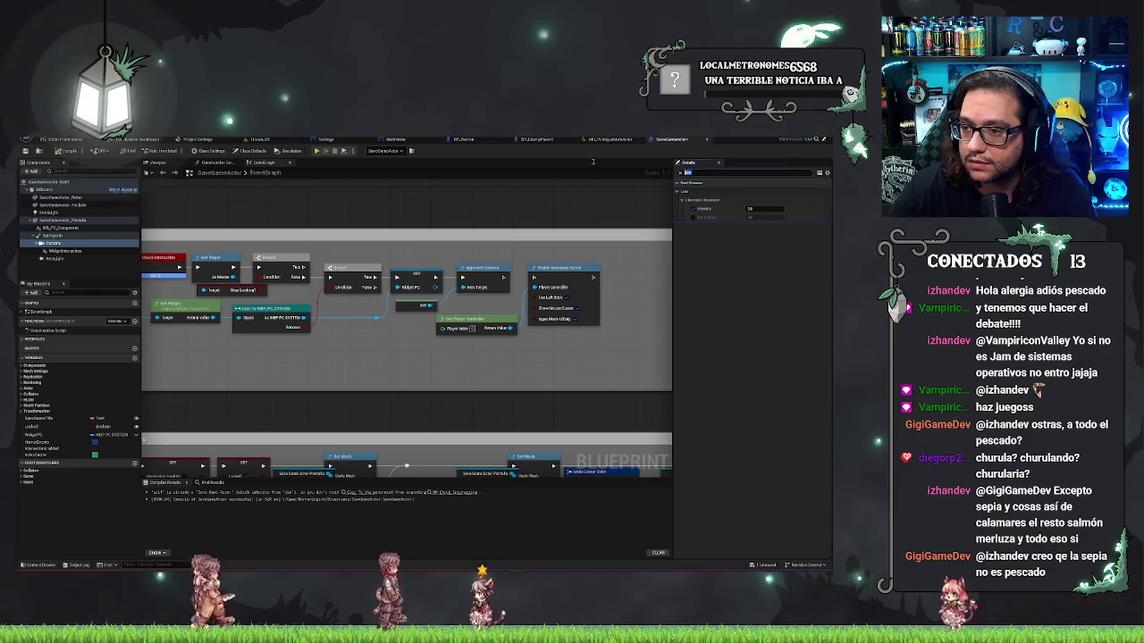
text(a)
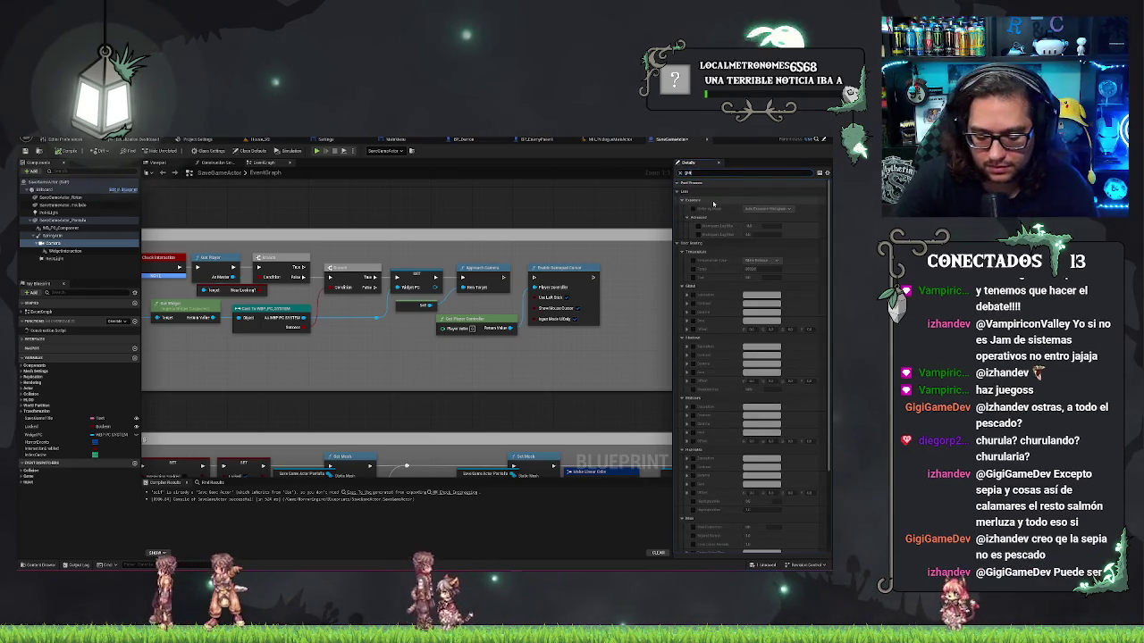
text(in)
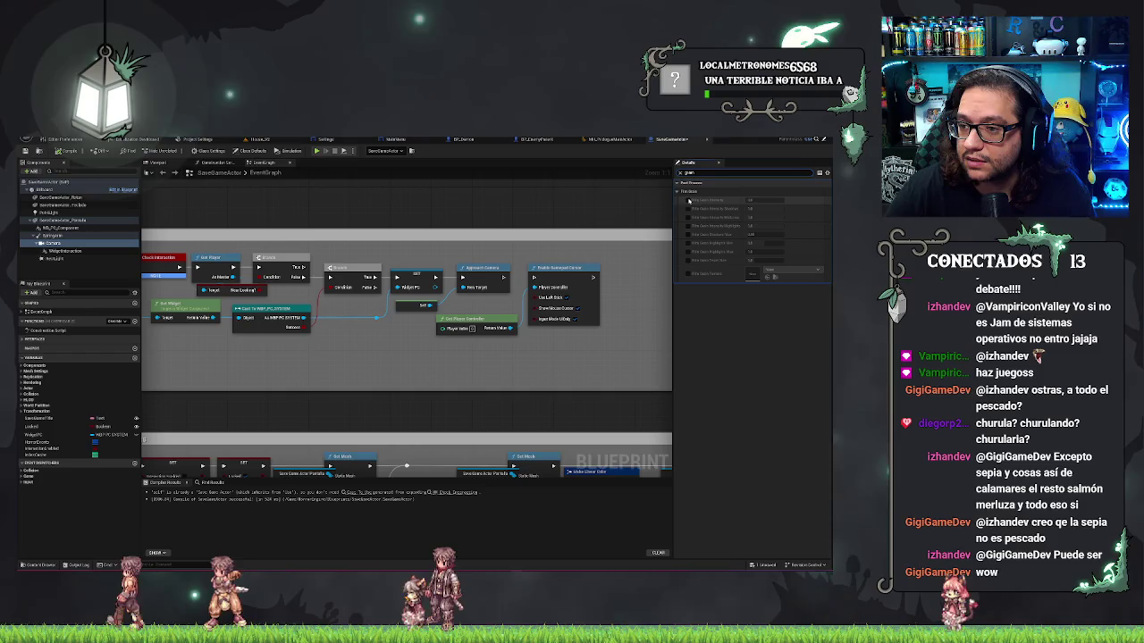
click(689, 201)
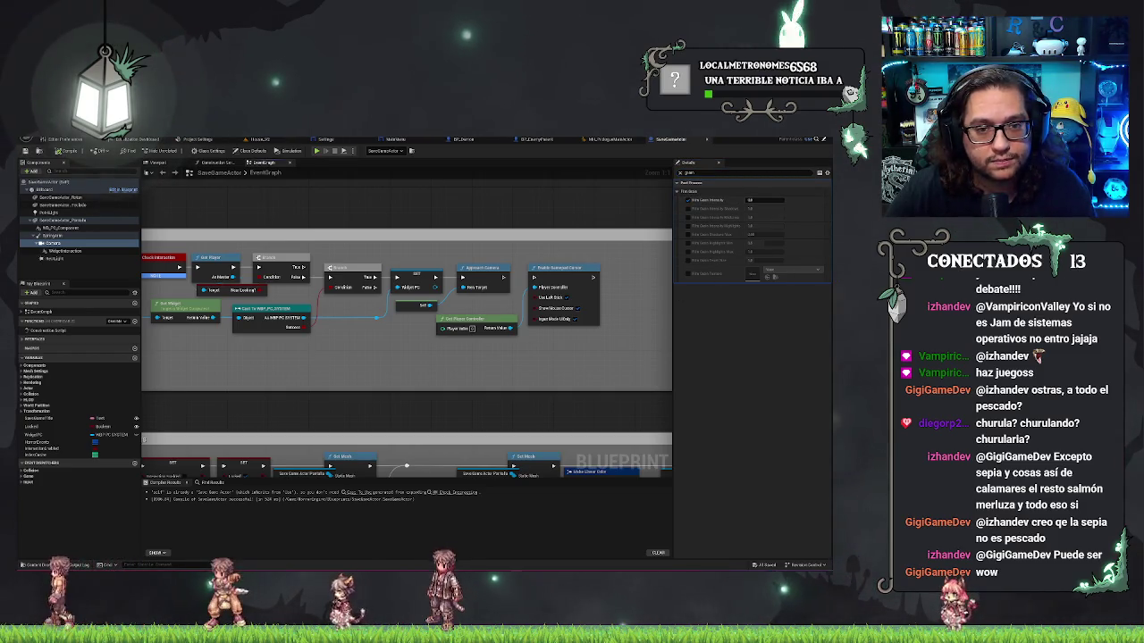
click(280, 140)
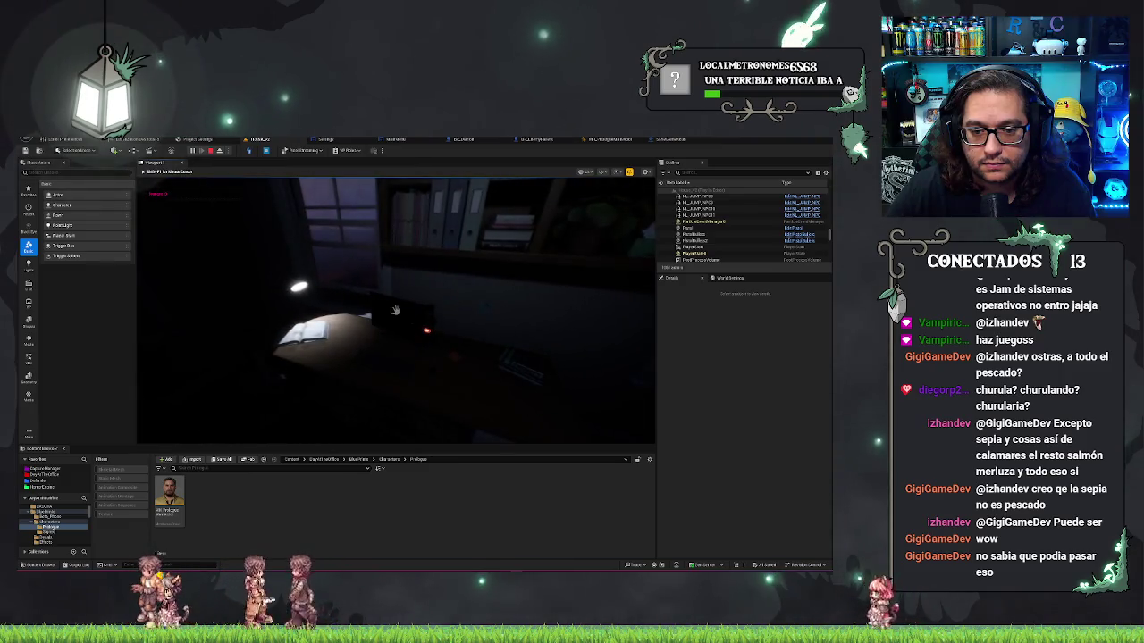
Focus on the in-game computer, open and close the Phone app, then read the first Mail email
click(395, 310)
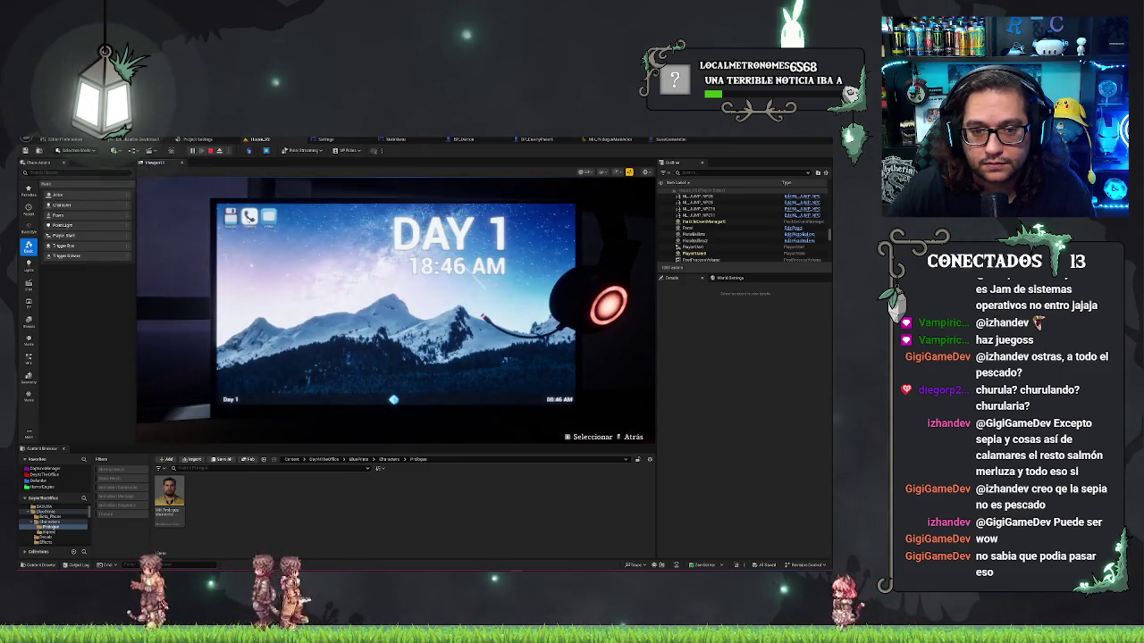
click(249, 216)
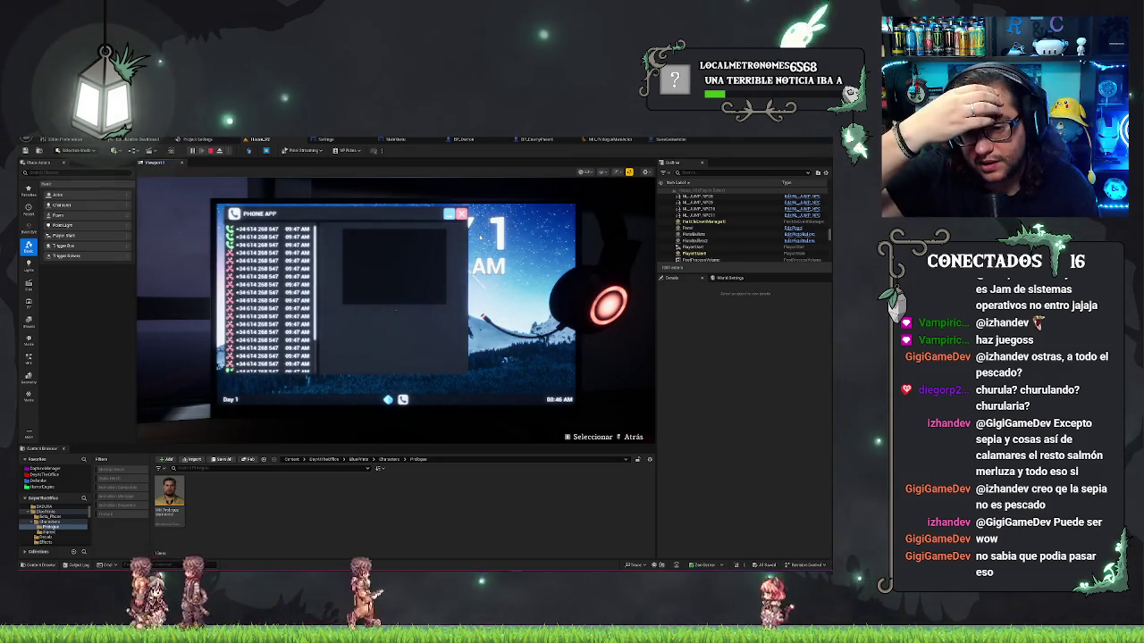
click(461, 213)
click(268, 215)
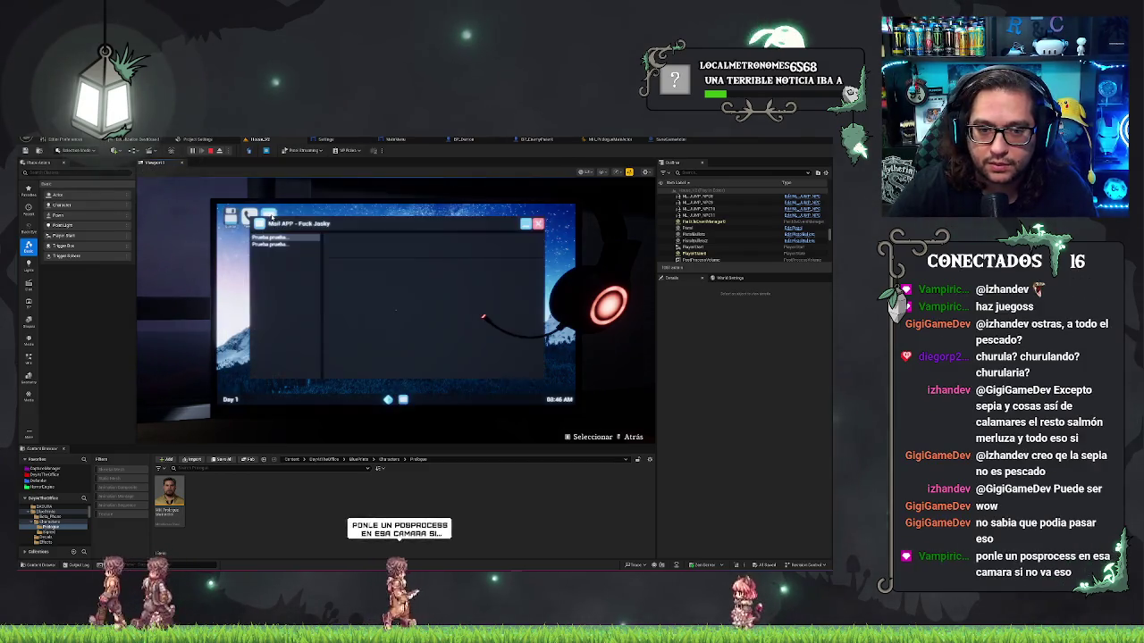
click(272, 237)
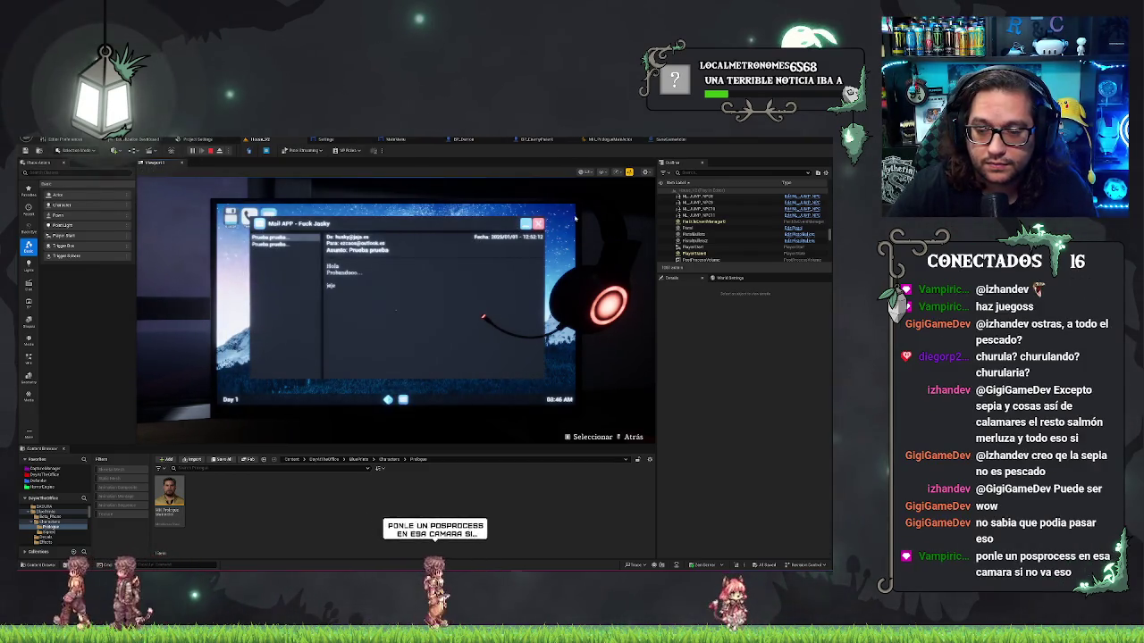
Back out of Mail, stop play, and return to the SaveGameActor blueprint
right_click(482, 316)
key(Escape)
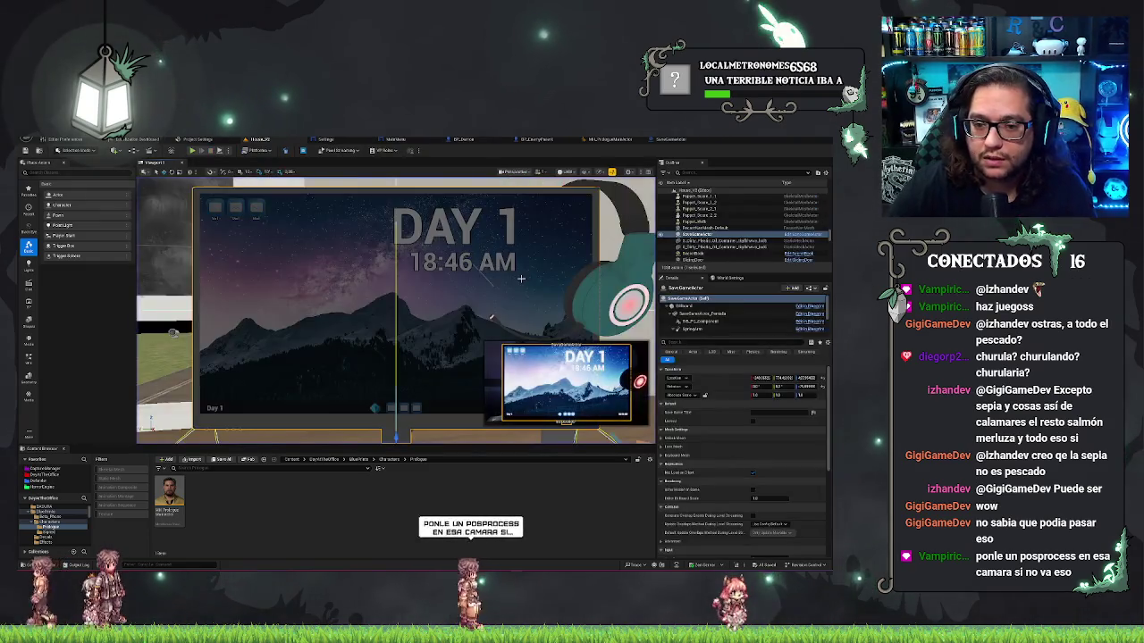
click(670, 140)
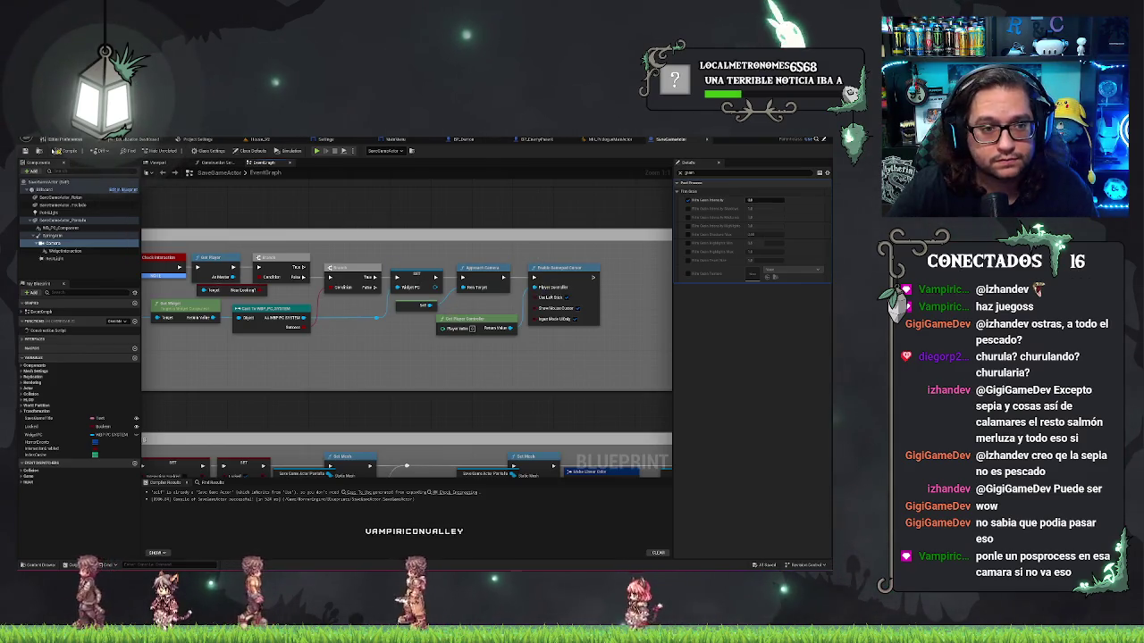
Relaunch Play-in-Editor from the level, which pauses with a 'Mando desconectado' message
click(259, 139)
click(192, 150)
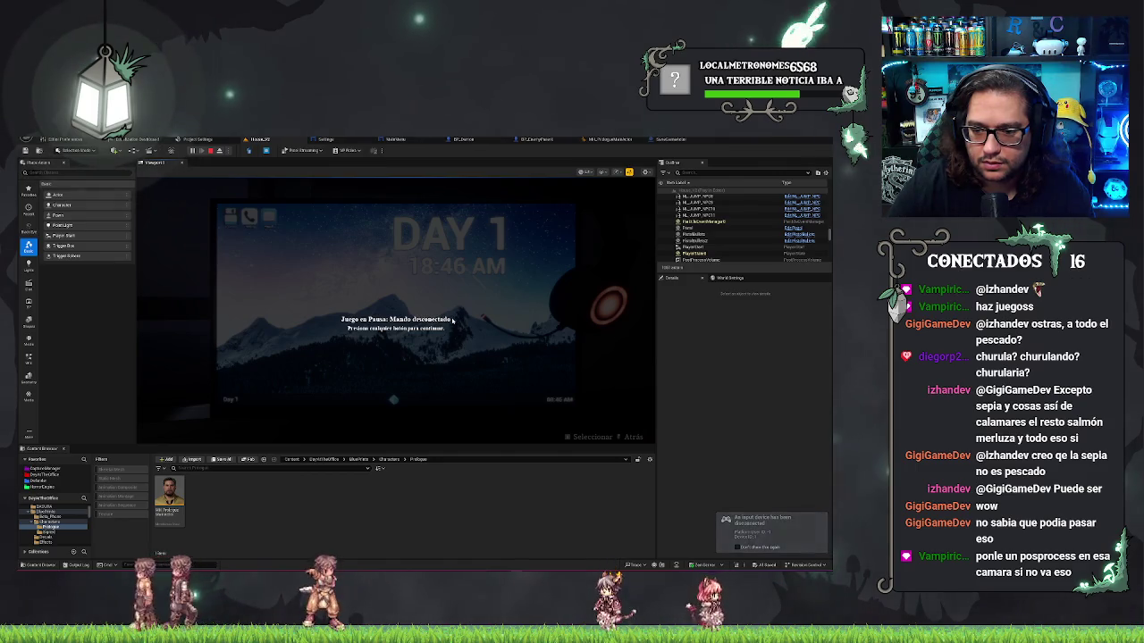
Stop play, compile and save SaveGameActor, then relaunch the game from the level with Alt+P
key(Escape)
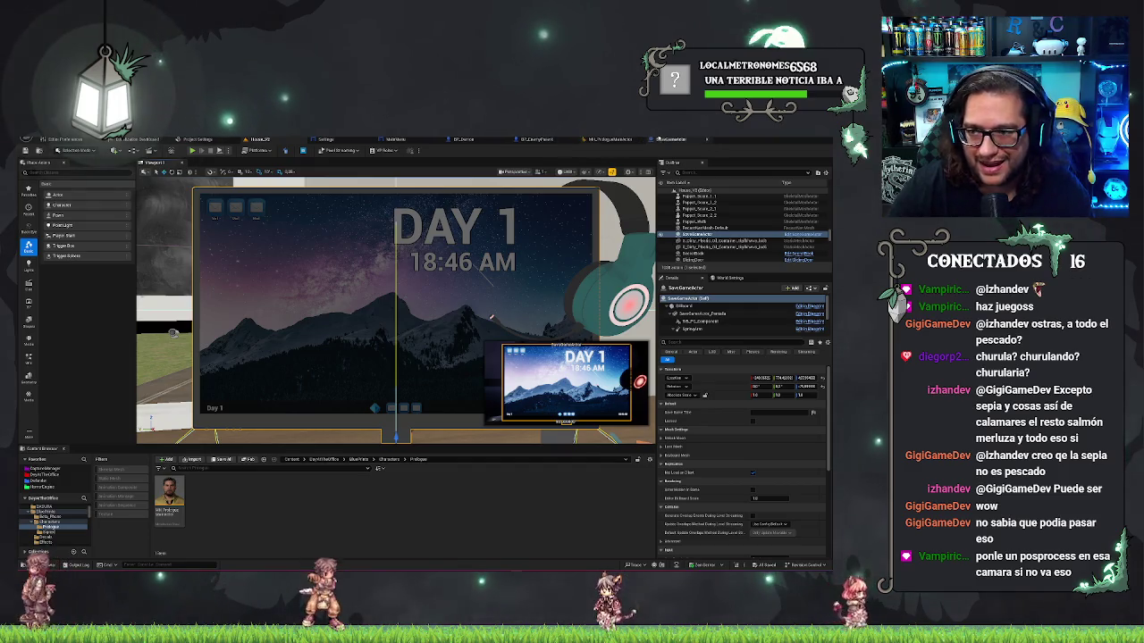
click(672, 140)
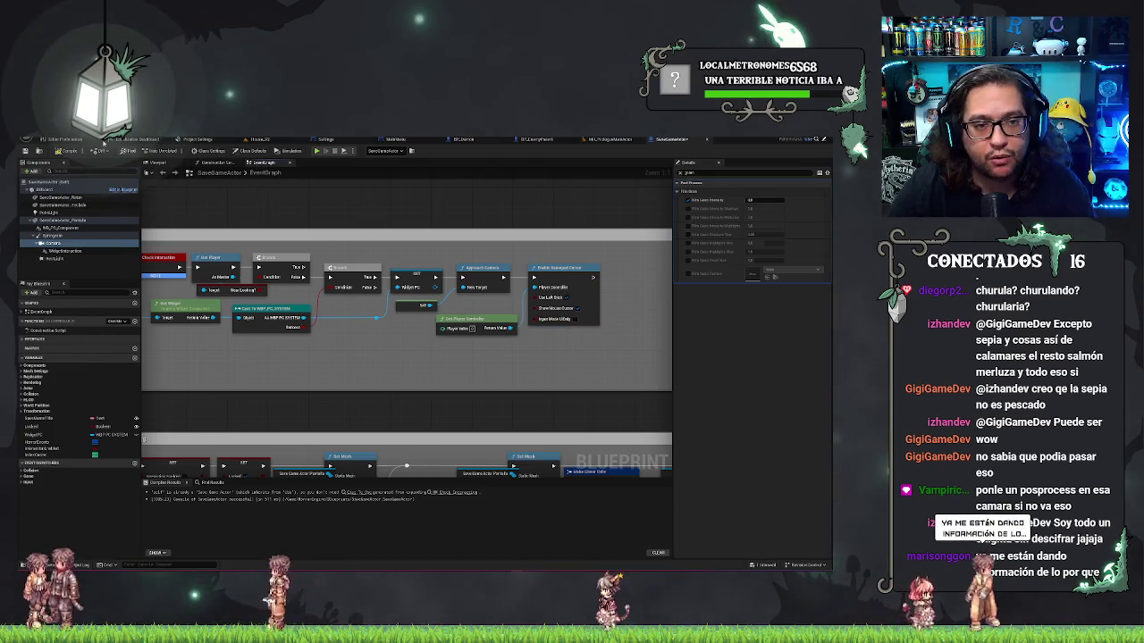
click(67, 151)
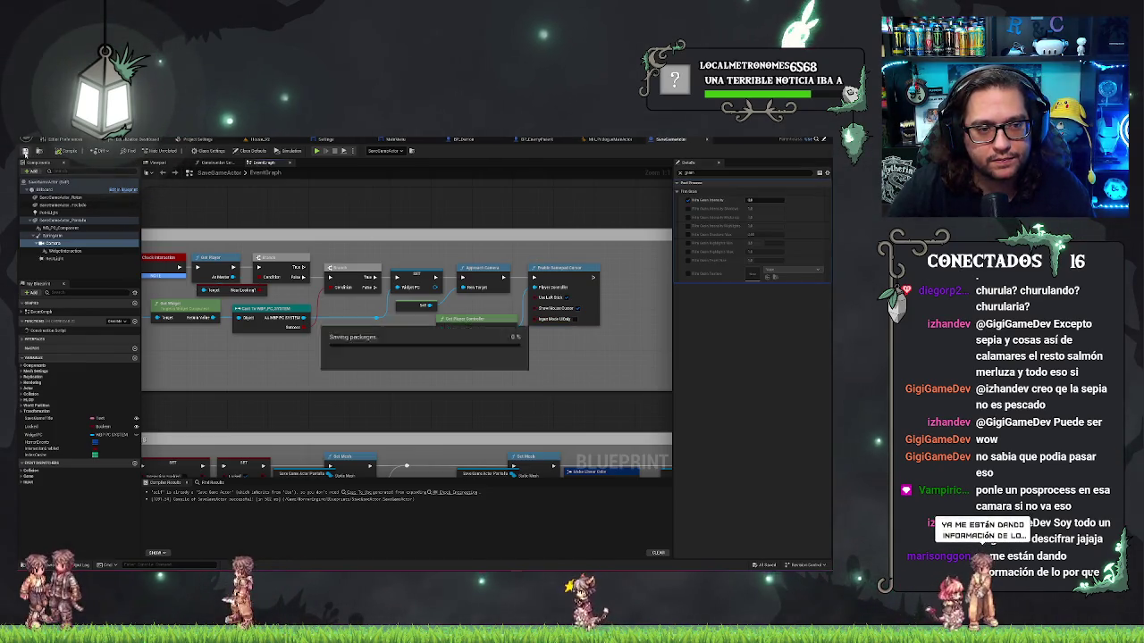
click(261, 140)
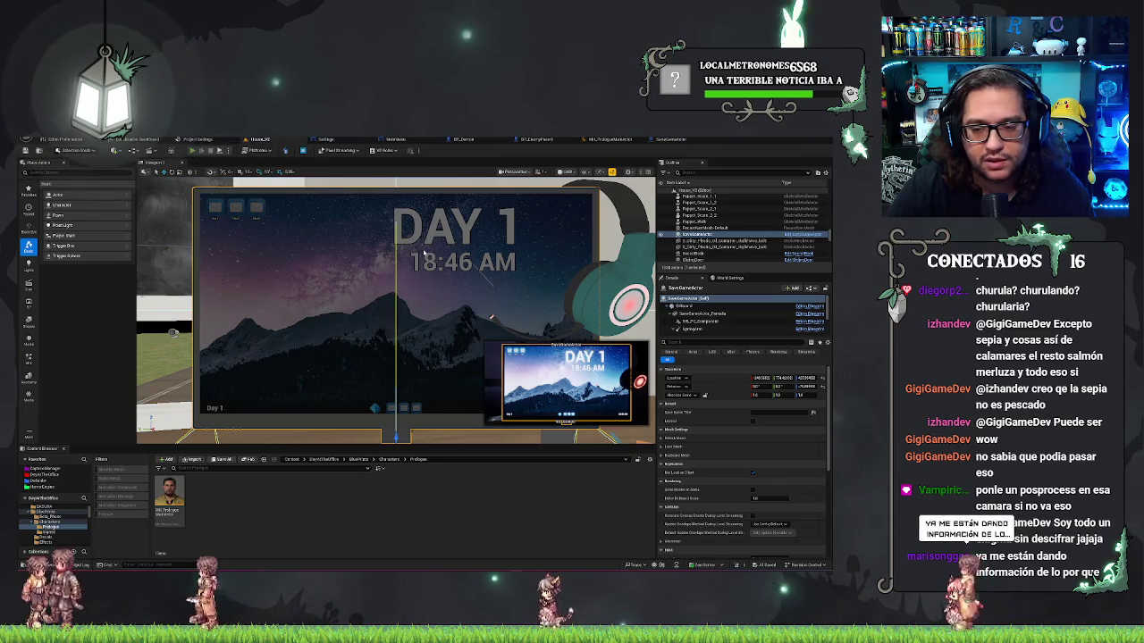
key(alt+p)
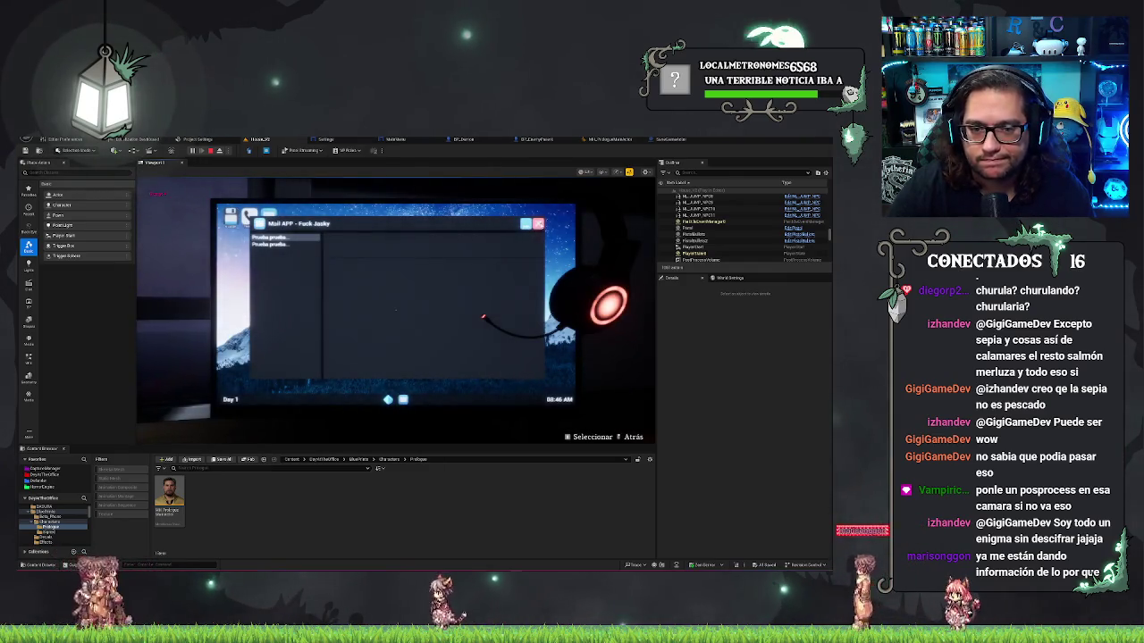
Close and reopen the in-game Mail app, then open and close the Phone app
click(541, 226)
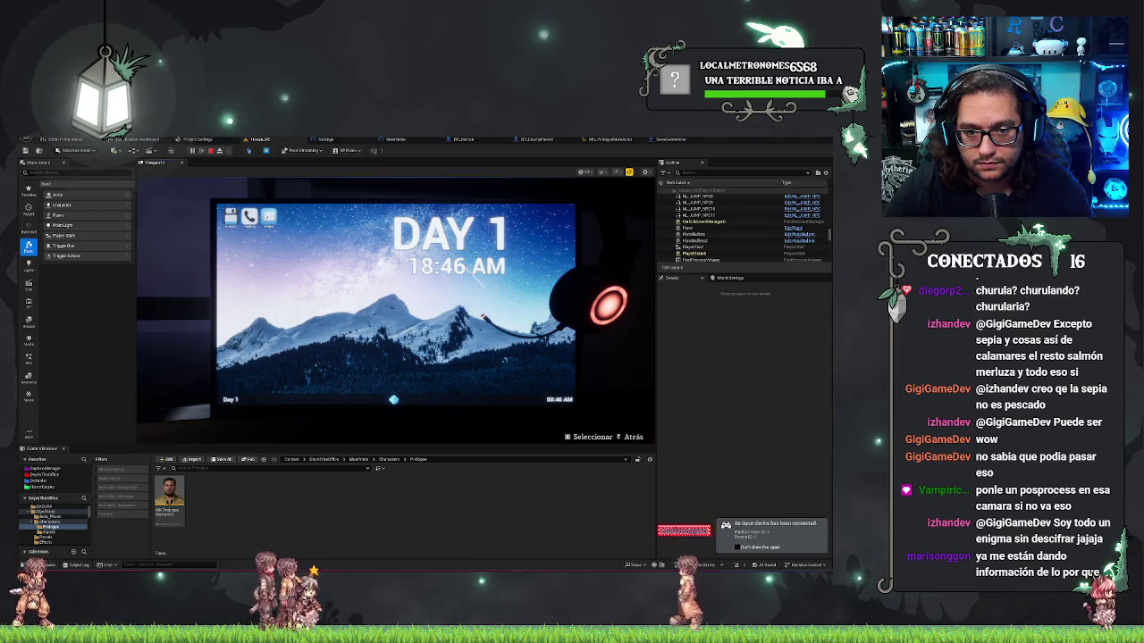
key(Return)
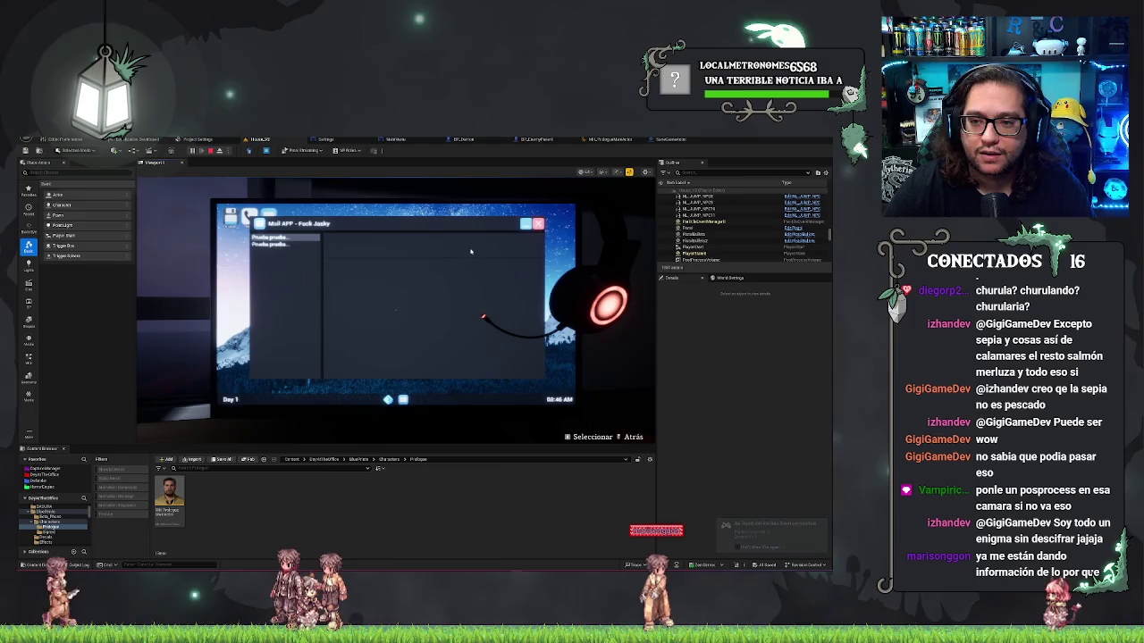
click(538, 224)
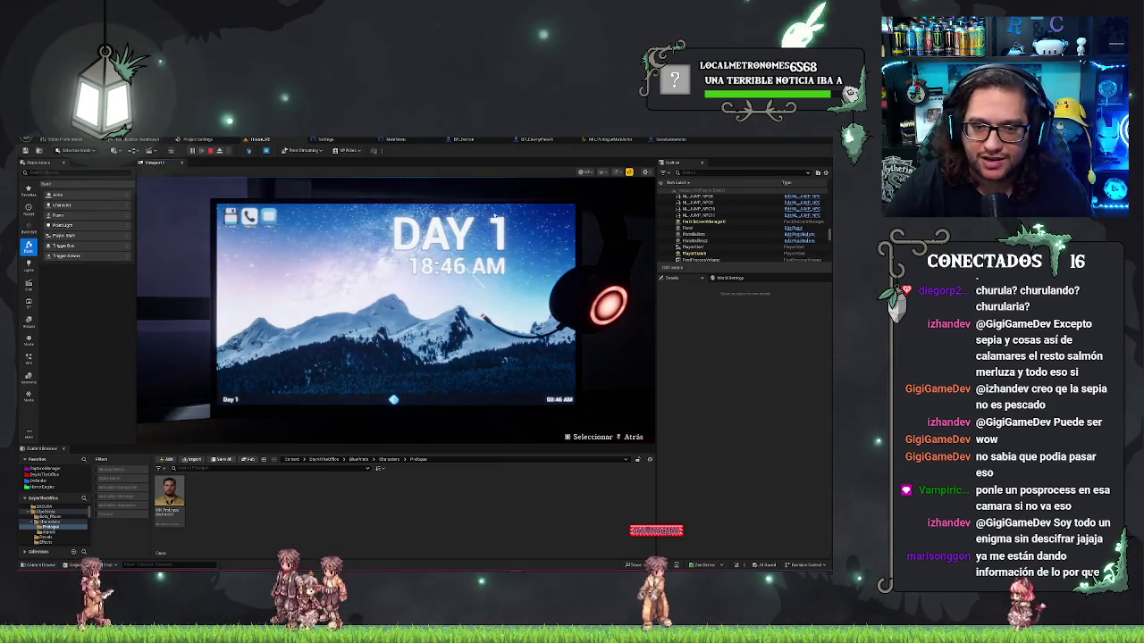
click(249, 216)
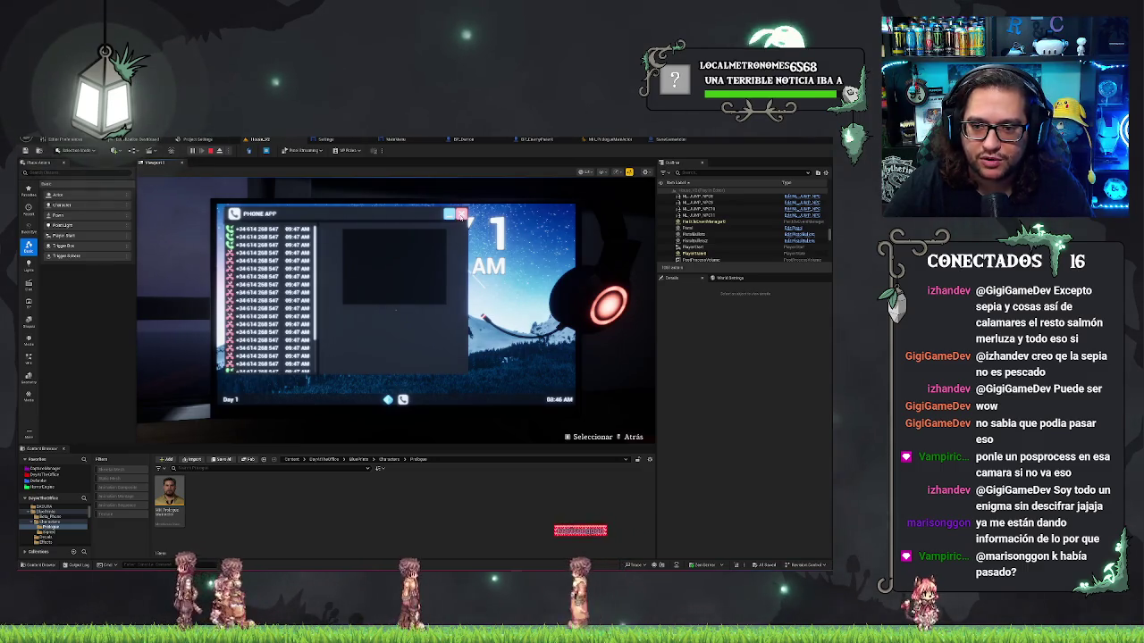
click(460, 215)
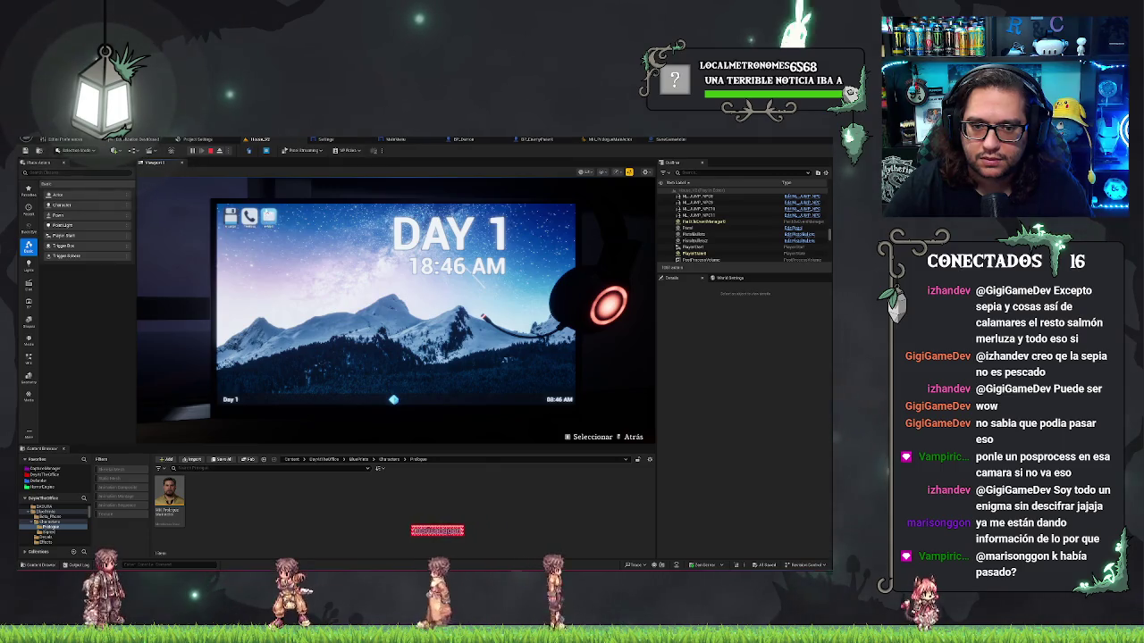
Cycle through Mail and Phone again, ending with Mail closed on the DAY 1 desktop
click(267, 223)
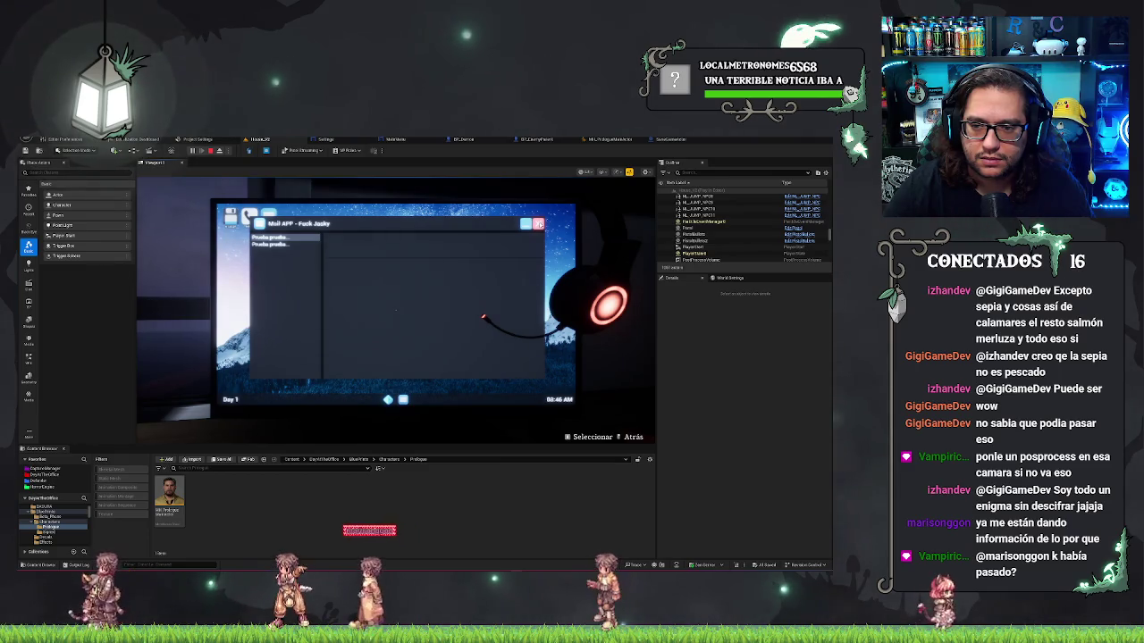
key(Escape)
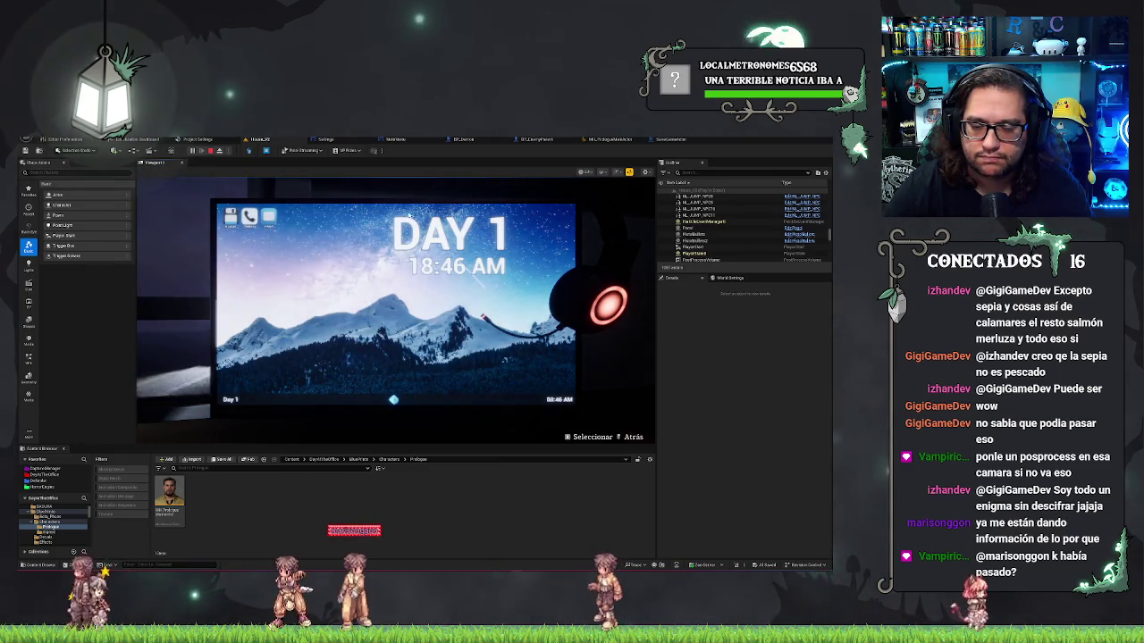
click(250, 218)
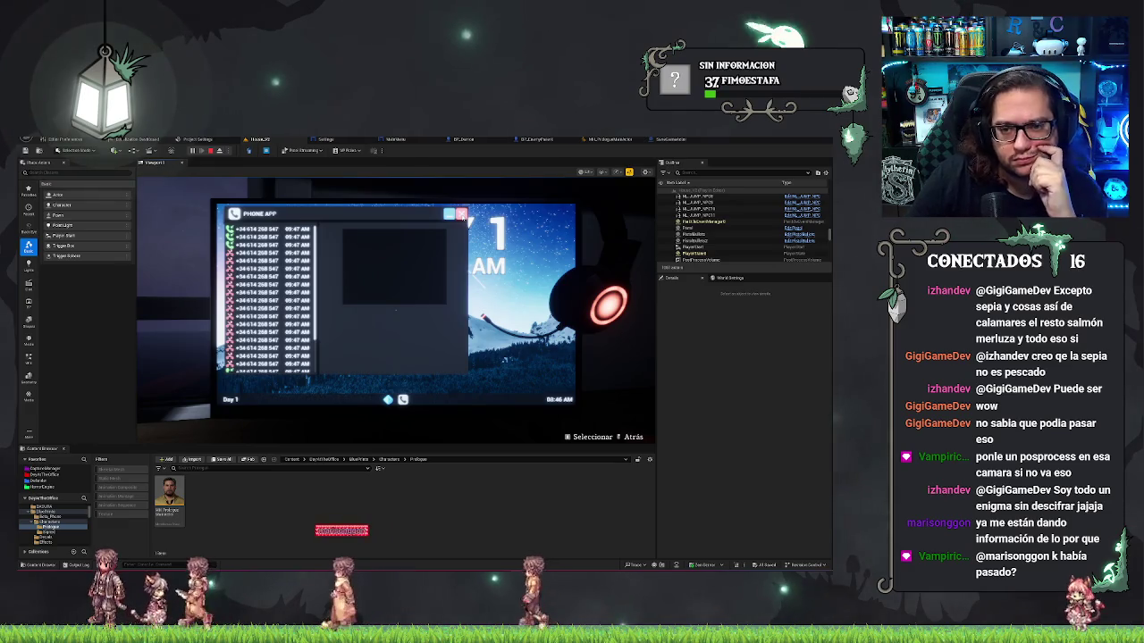
click(460, 215)
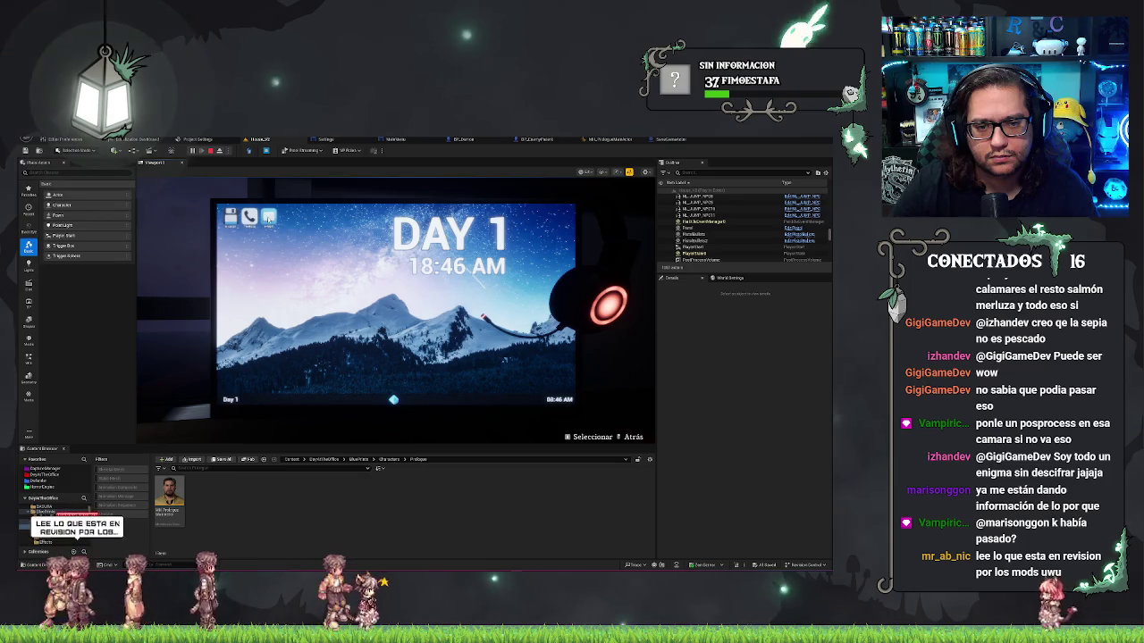
click(268, 218)
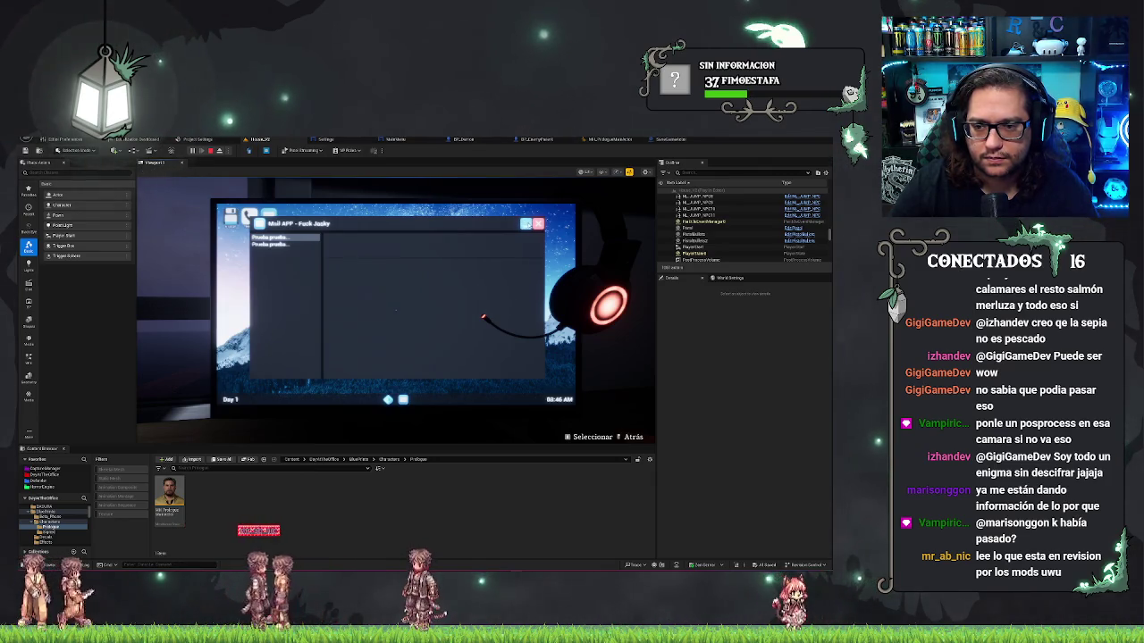
click(527, 224)
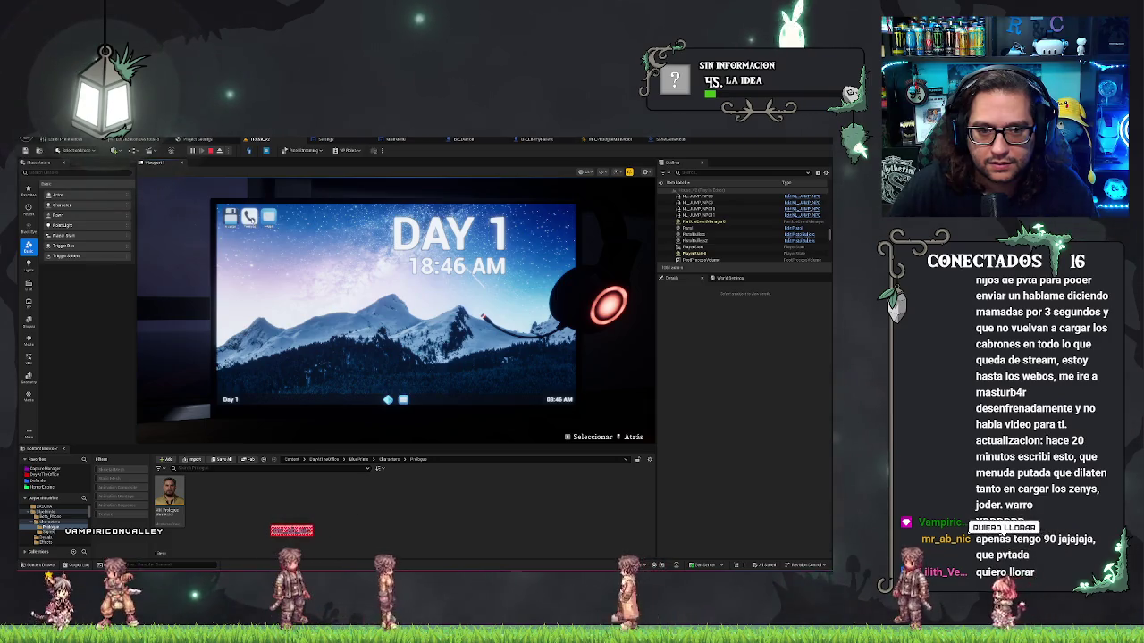
Open and close the Phone app's call log, then step away from the PC screen
click(251, 221)
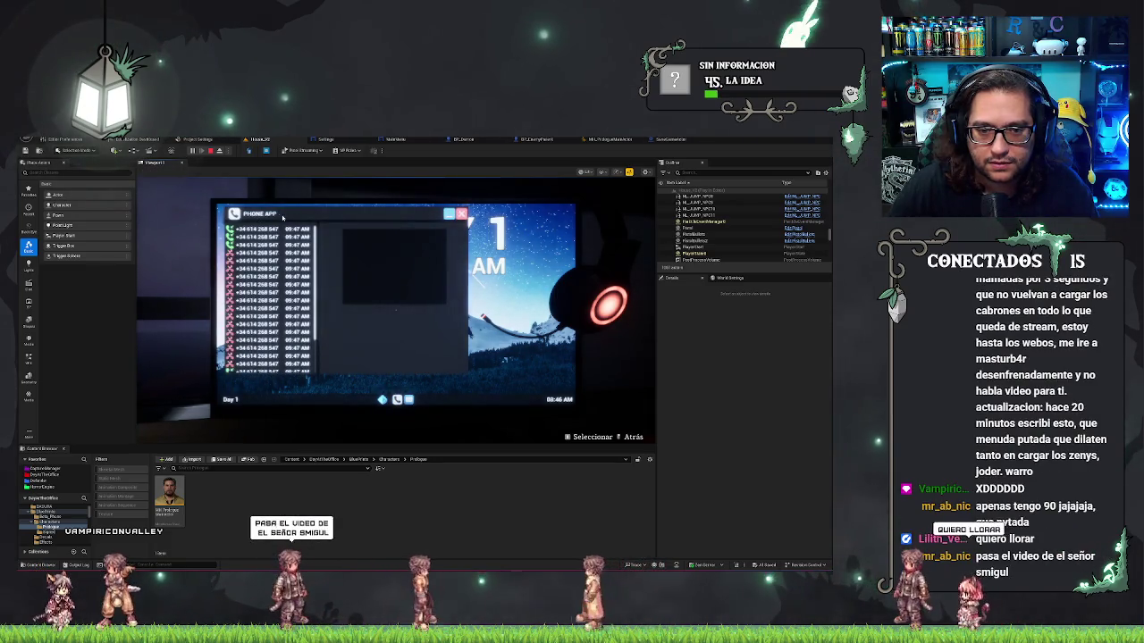
click(461, 215)
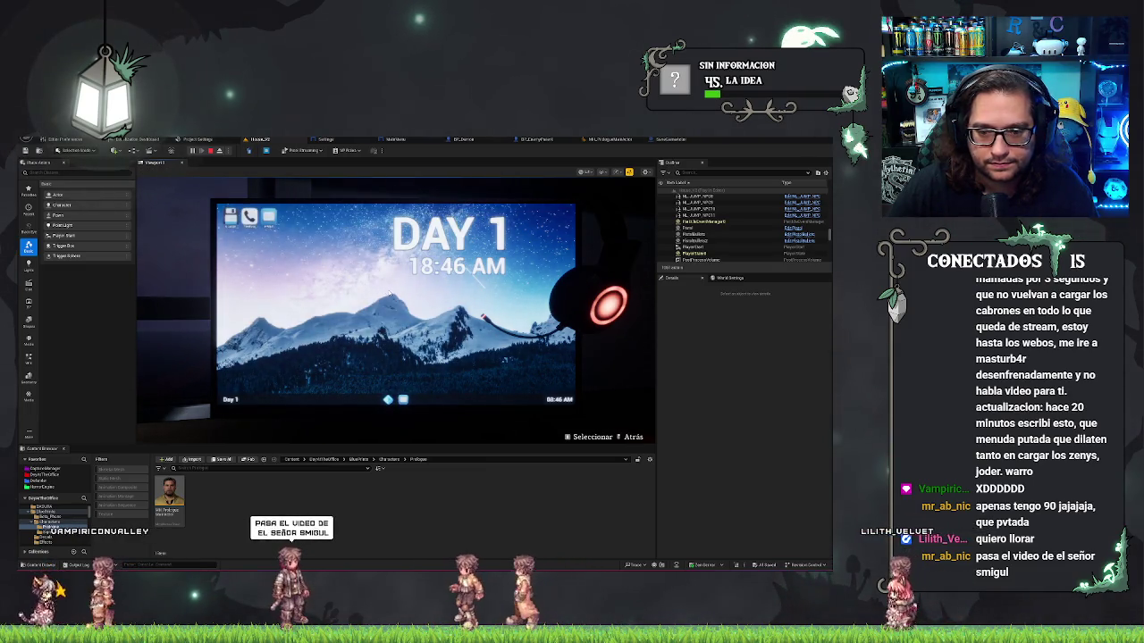
right_click(389, 295)
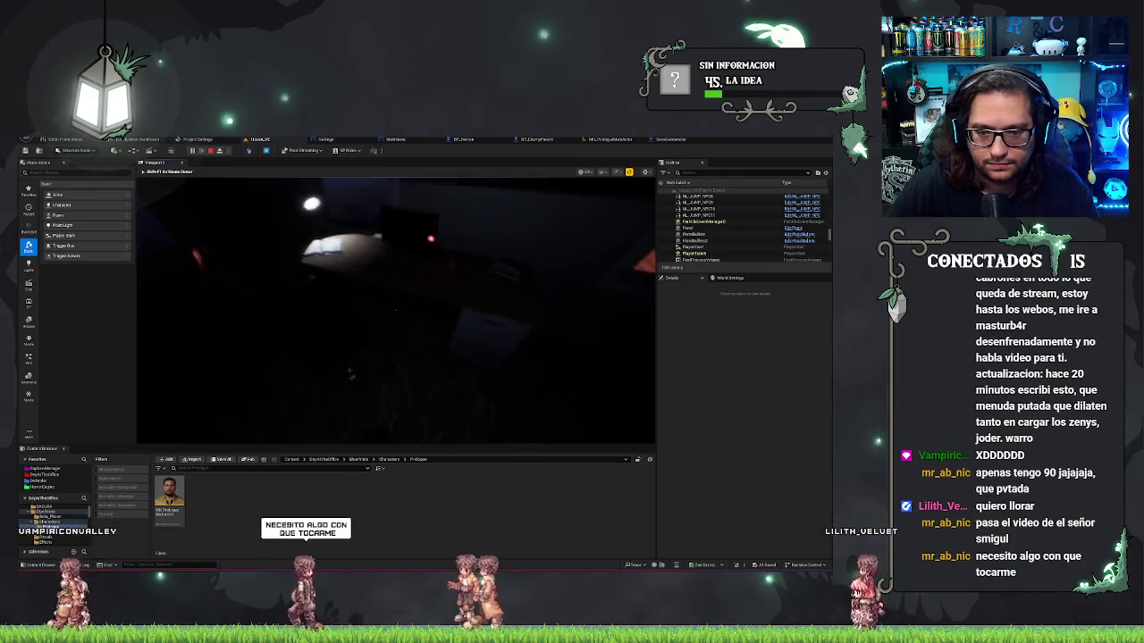
click(396, 310)
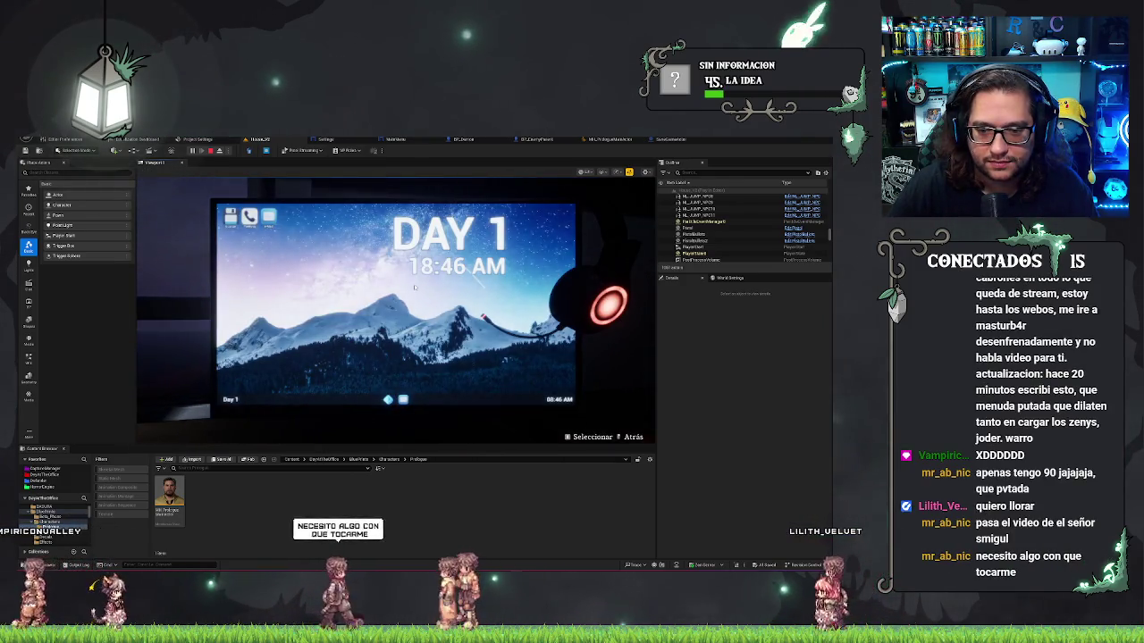
right_click(396, 310)
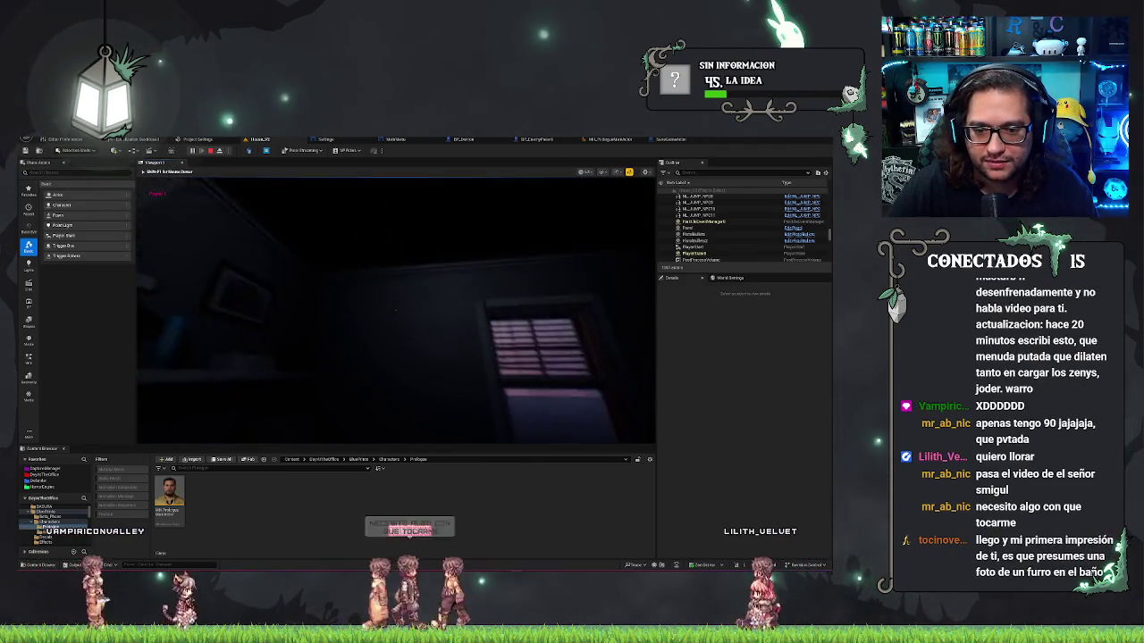
Turn to the door, open it, walk into the lit hallway, and stop the play session
key(f)
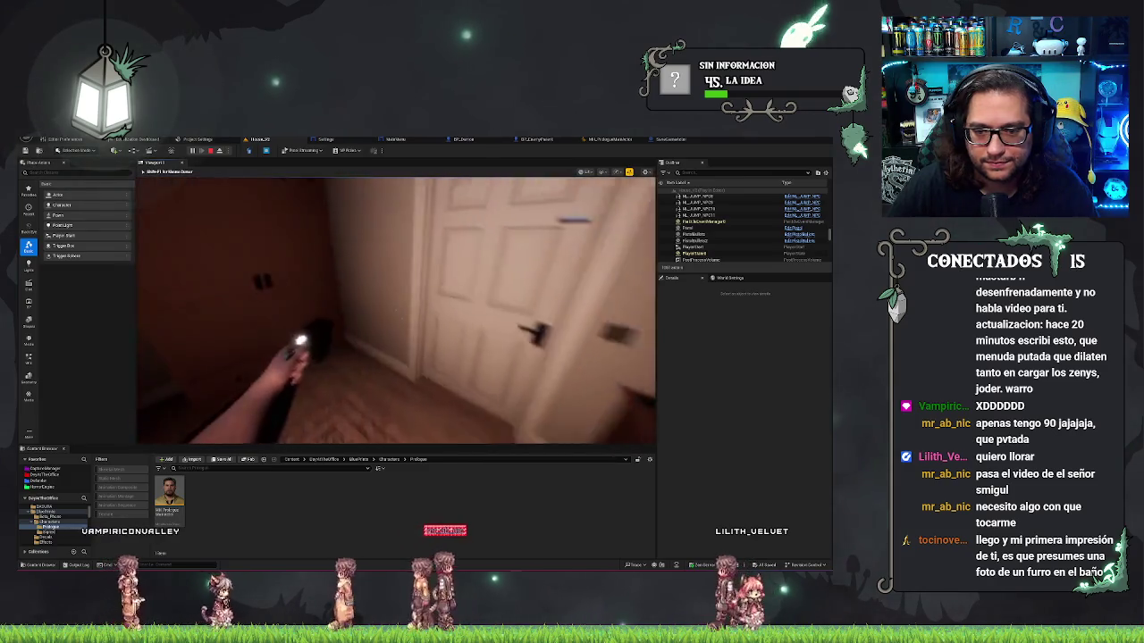
click(396, 310)
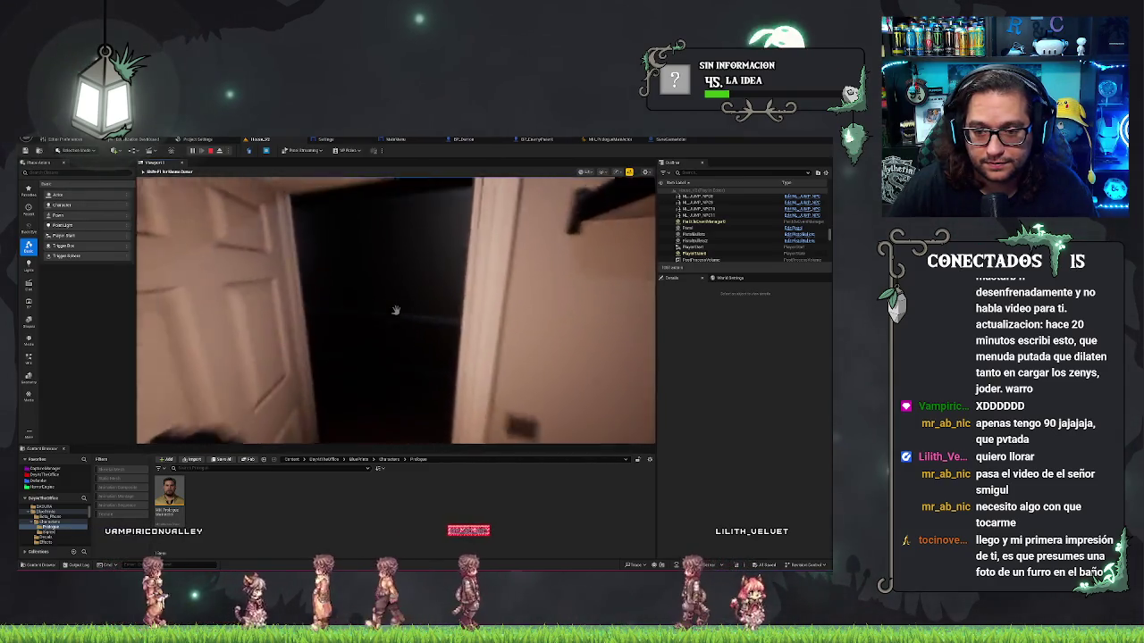
key(w)
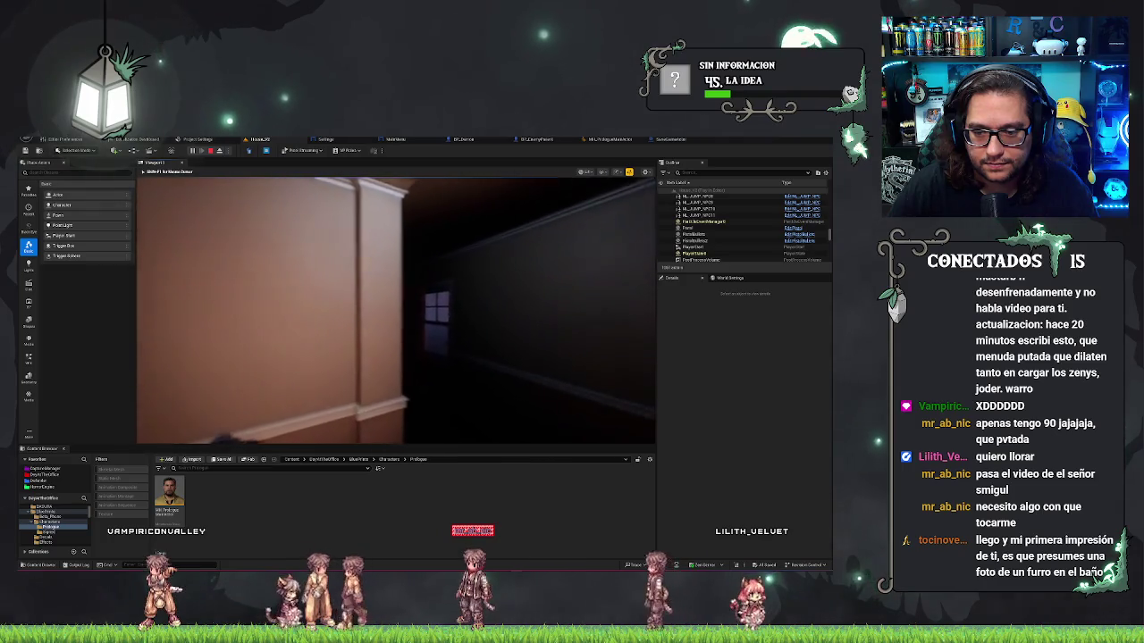
key(w)
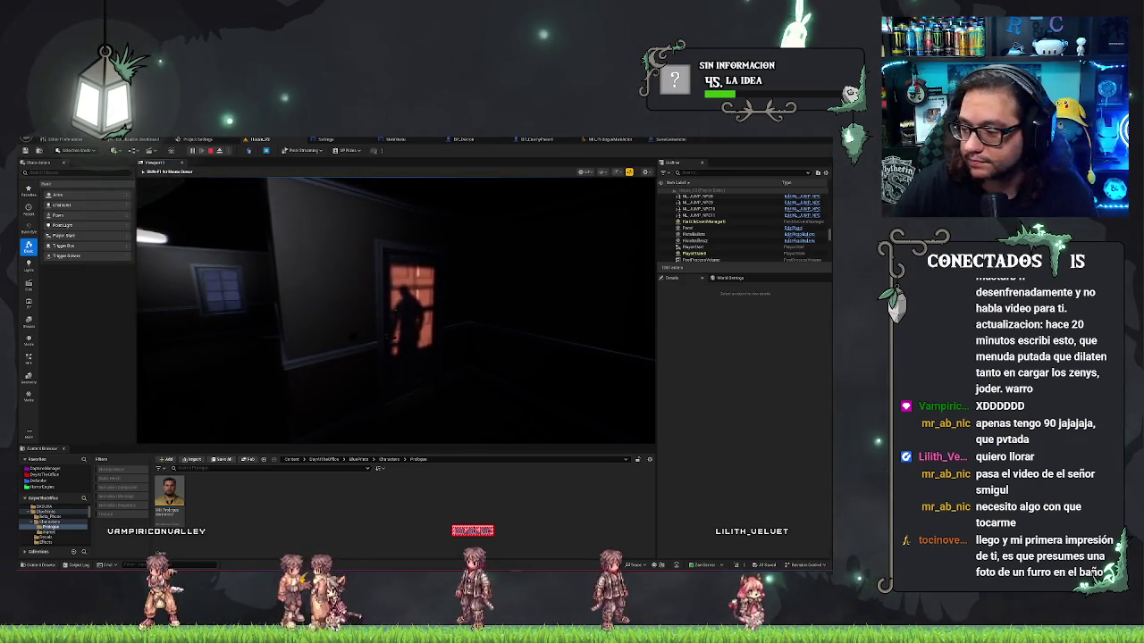
key(Escape)
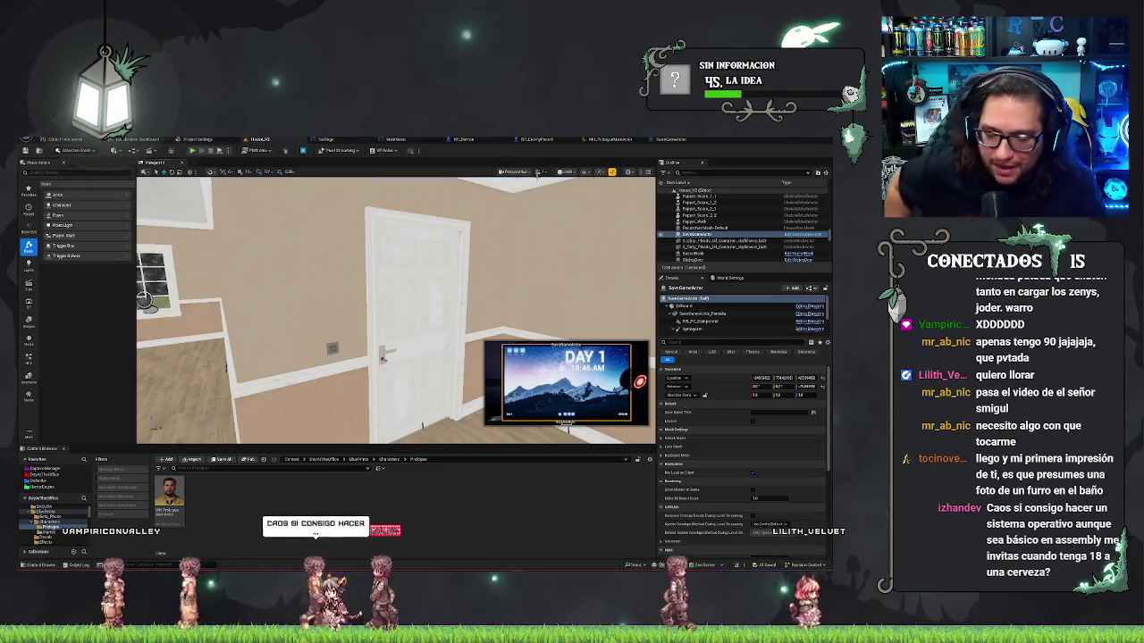
Trim the SaveGameActor Details search filter and browse its component properties, then return to the level
click(670, 140)
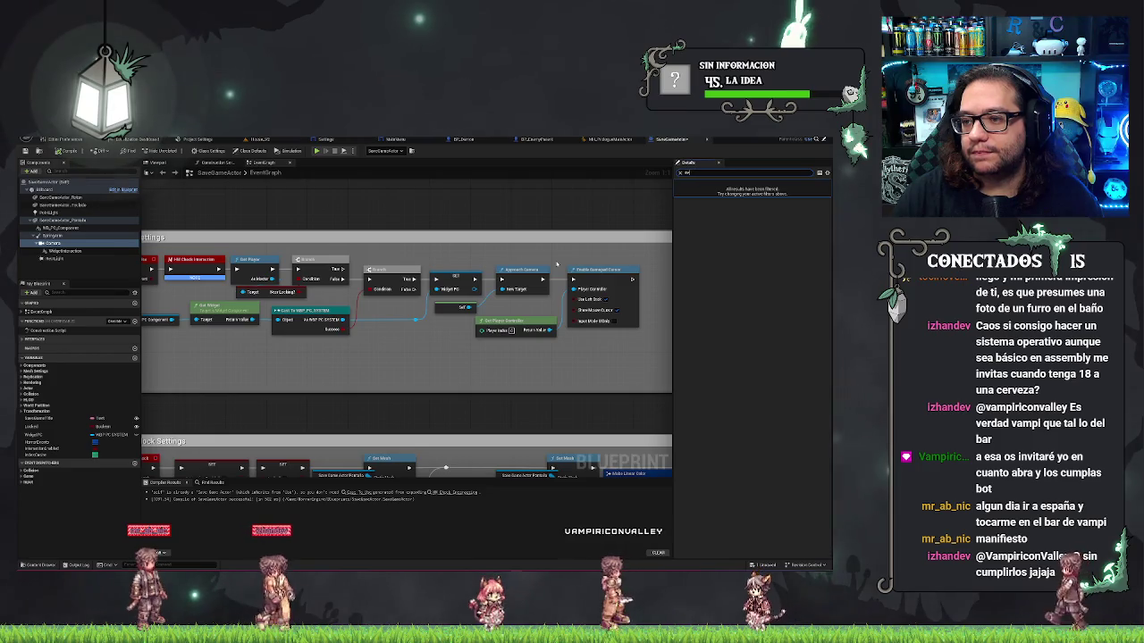
key(BackSpace)
key(BackSpace)
key(BackSpace)
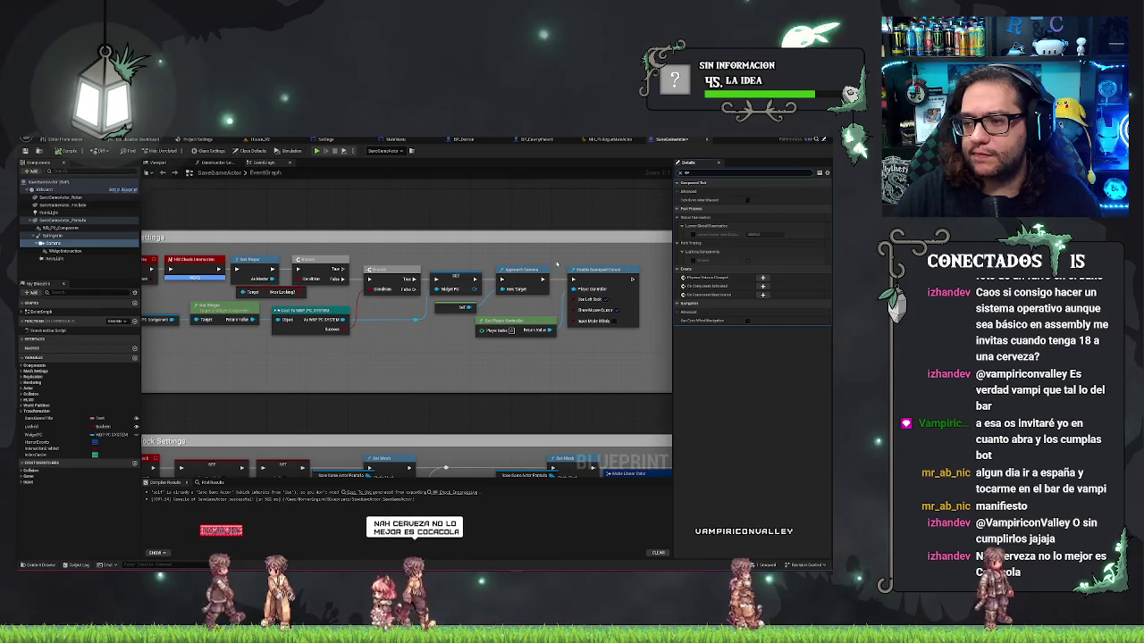
scroll(719, 459, up, 5)
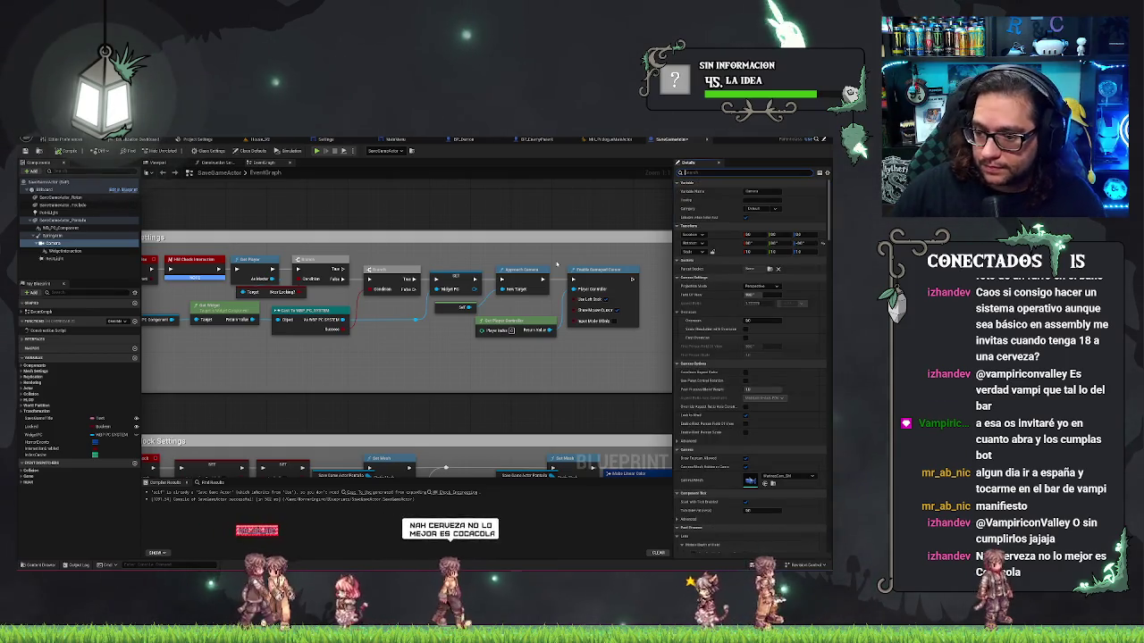
scroll(719, 459, down, 5)
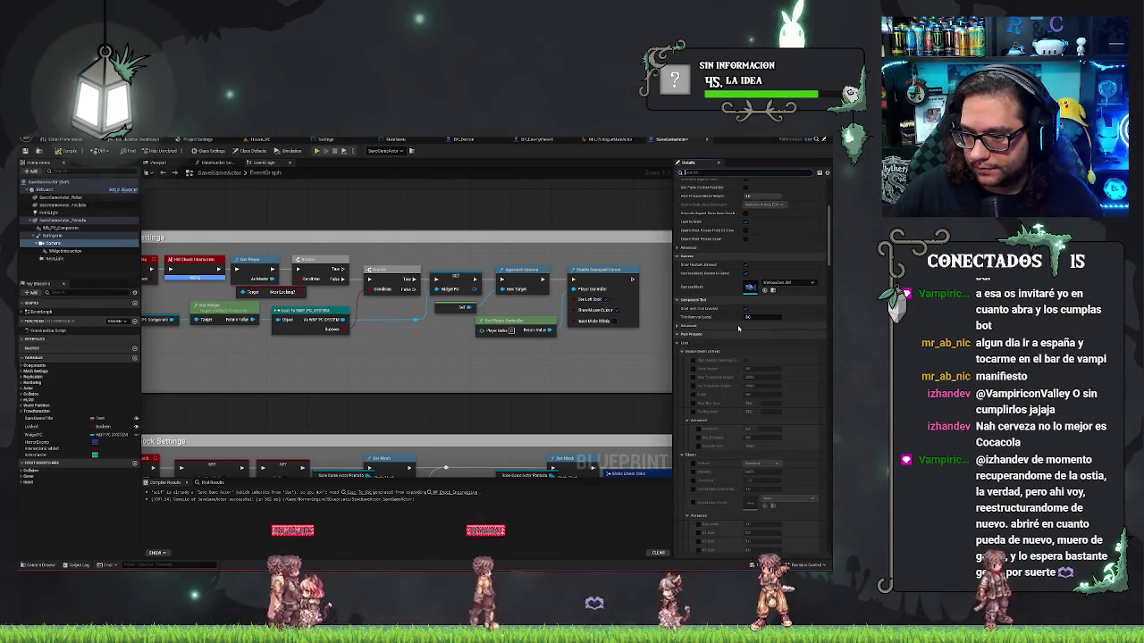
scroll(761, 371, down, 8)
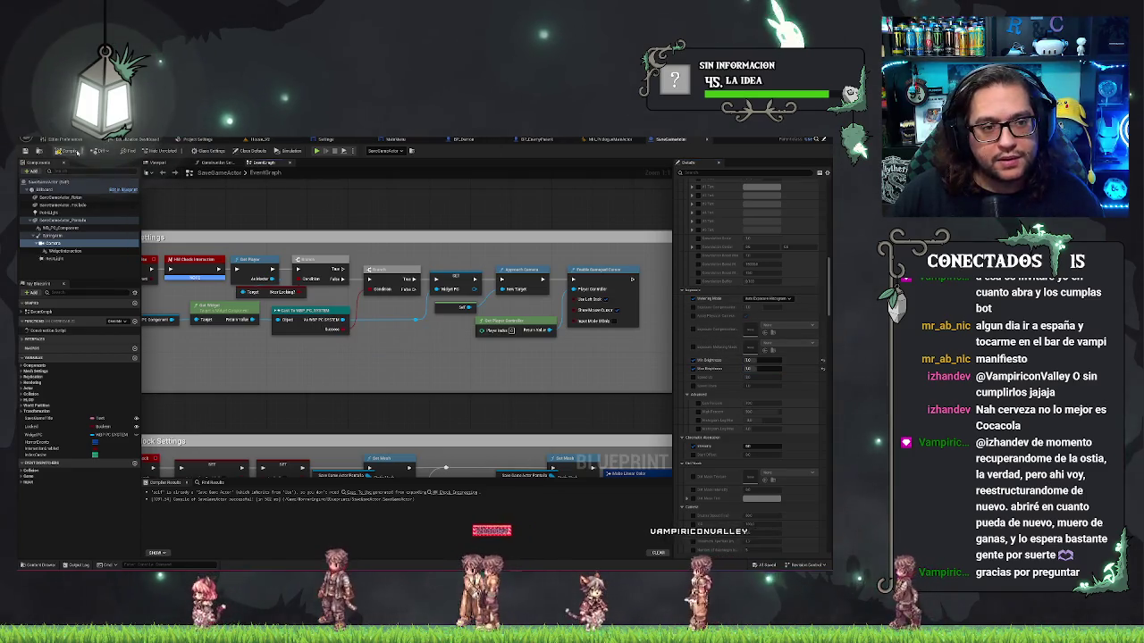
click(259, 140)
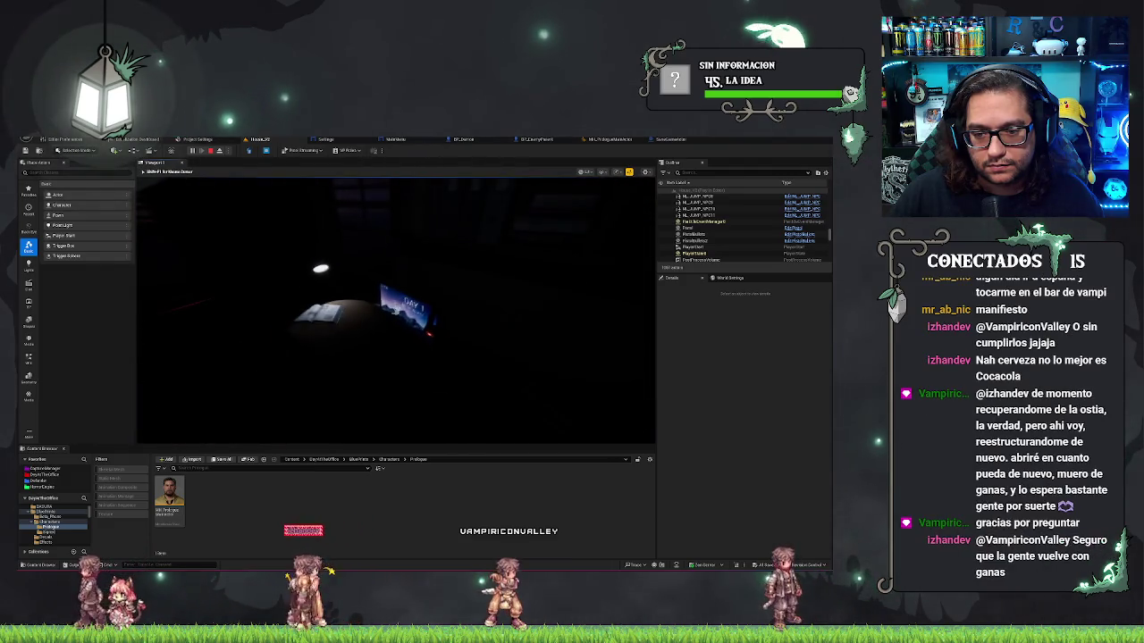
Step back from and refocus on the in-game monitor, open and close the Phone app, then stop play
right_click(531, 384)
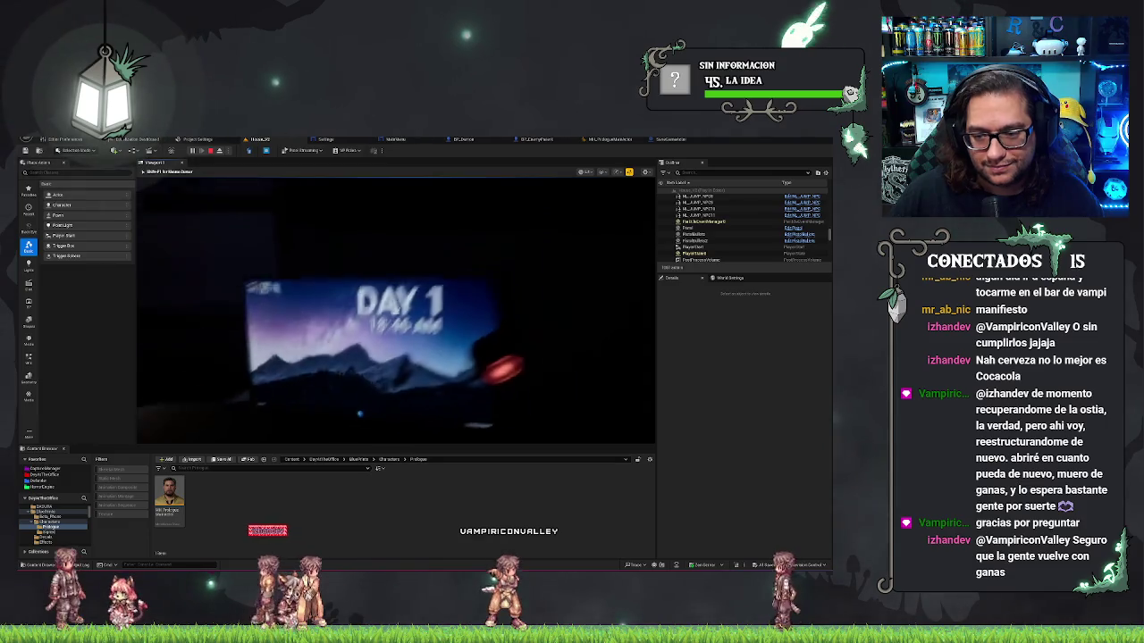
click(395, 310)
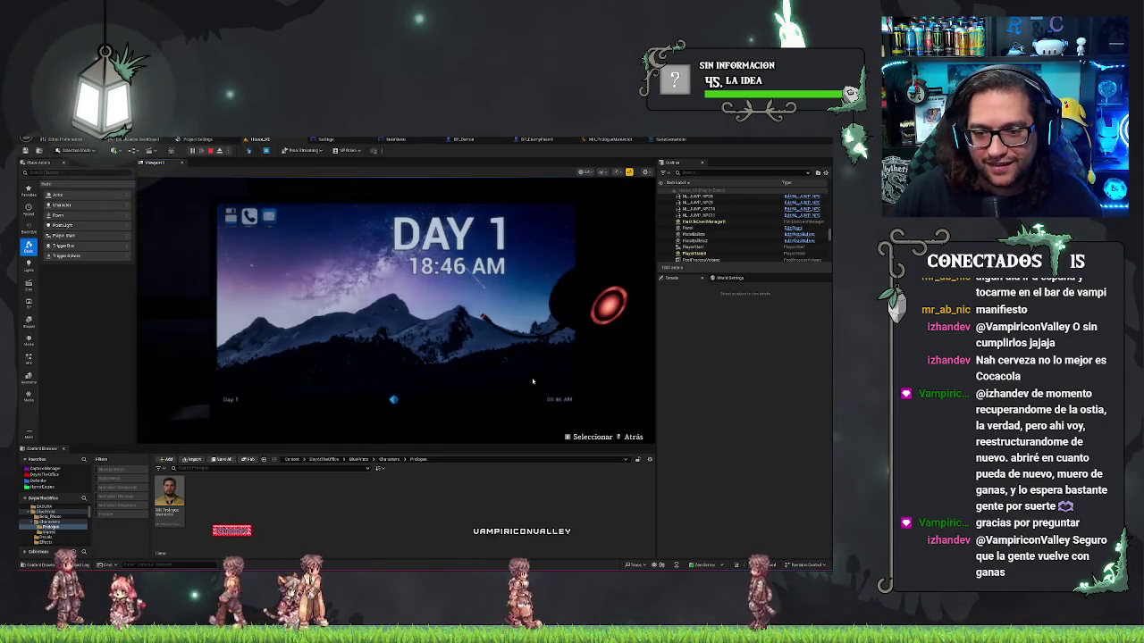
right_click(338, 256)
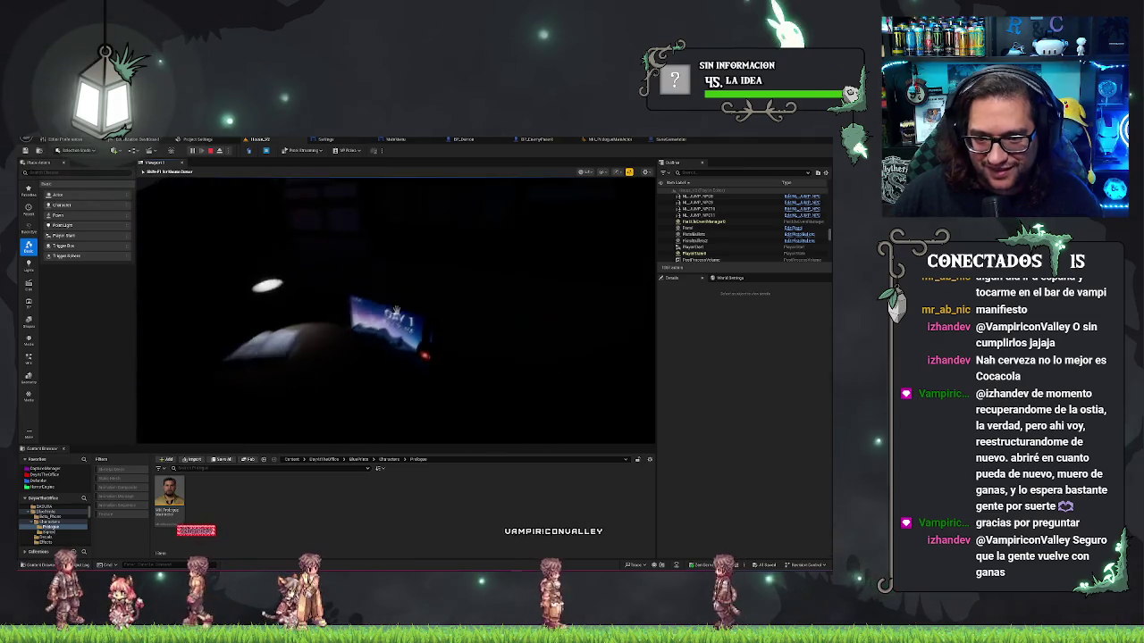
click(332, 253)
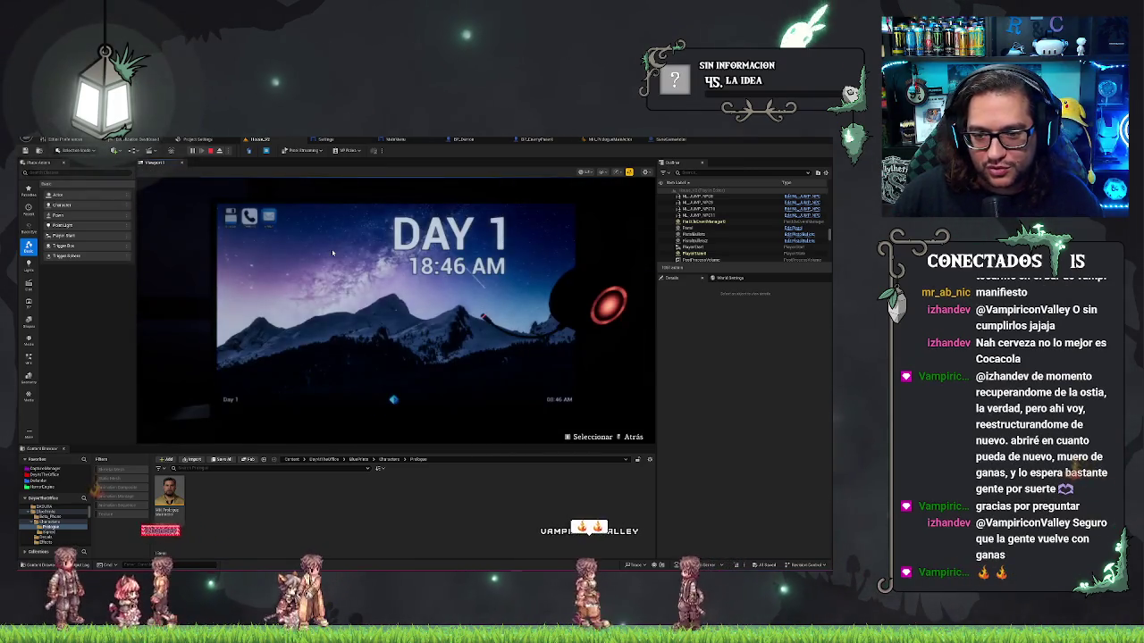
click(249, 216)
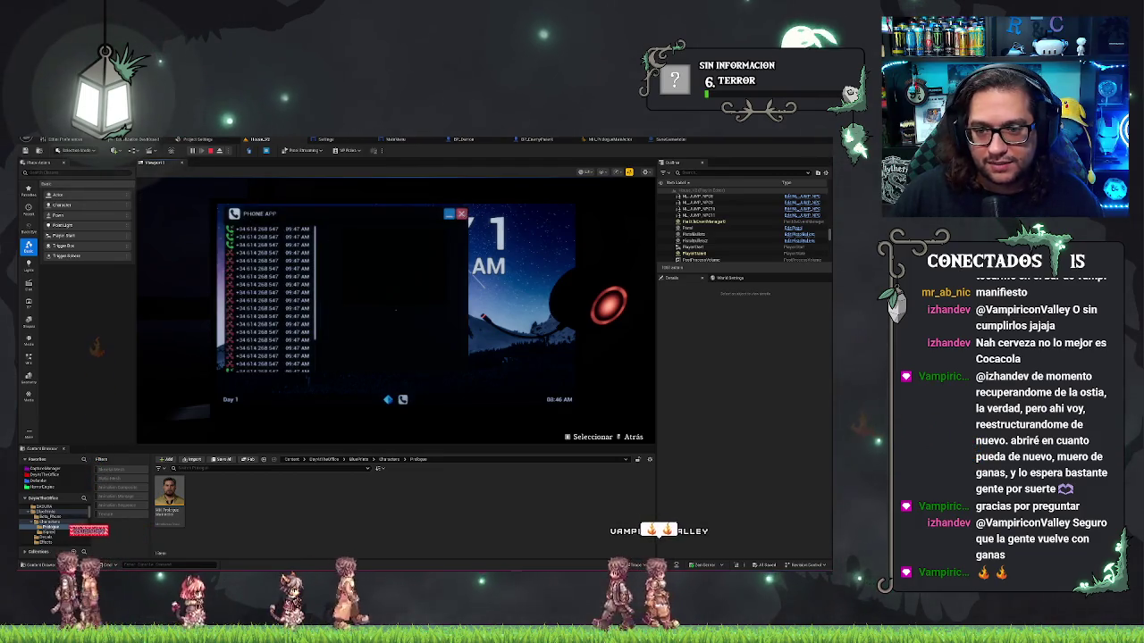
click(461, 215)
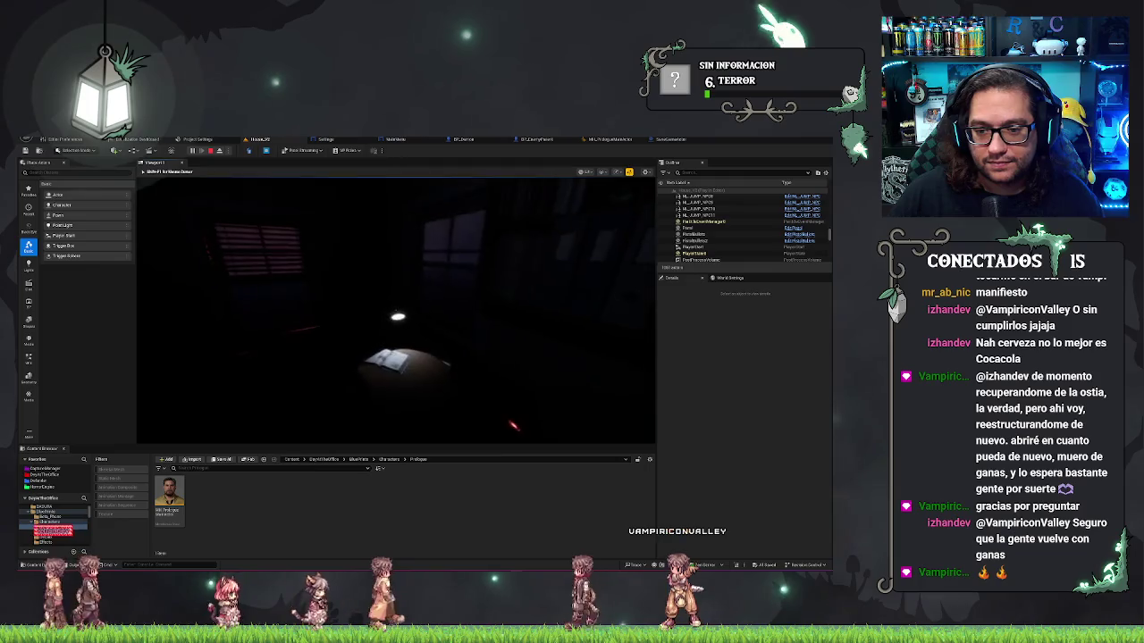
key(Escape)
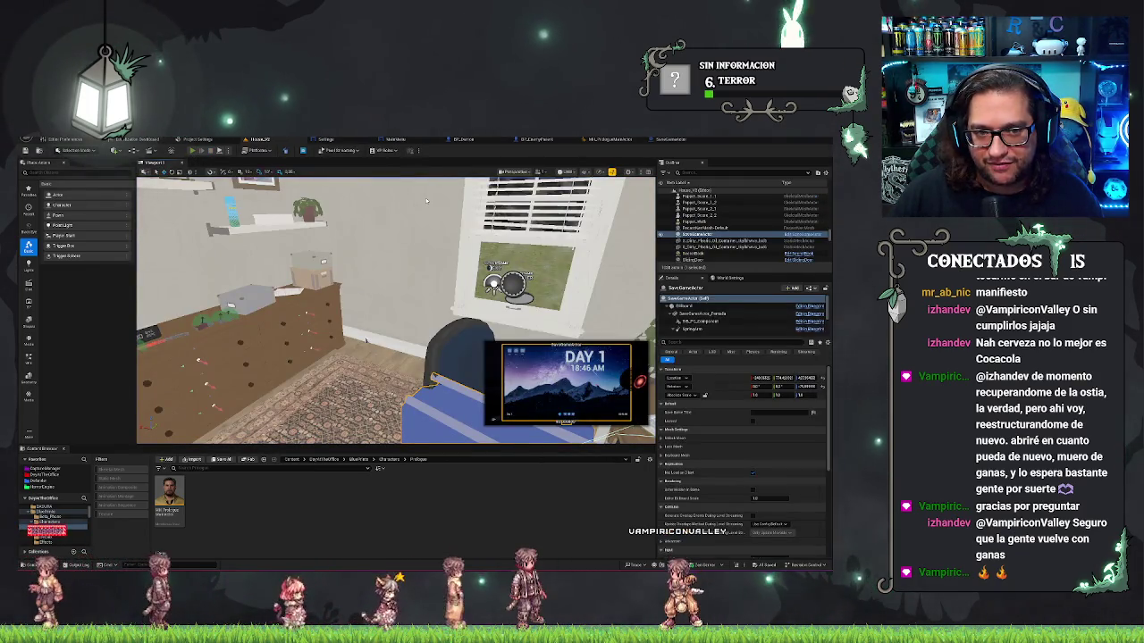
key(alt+p)
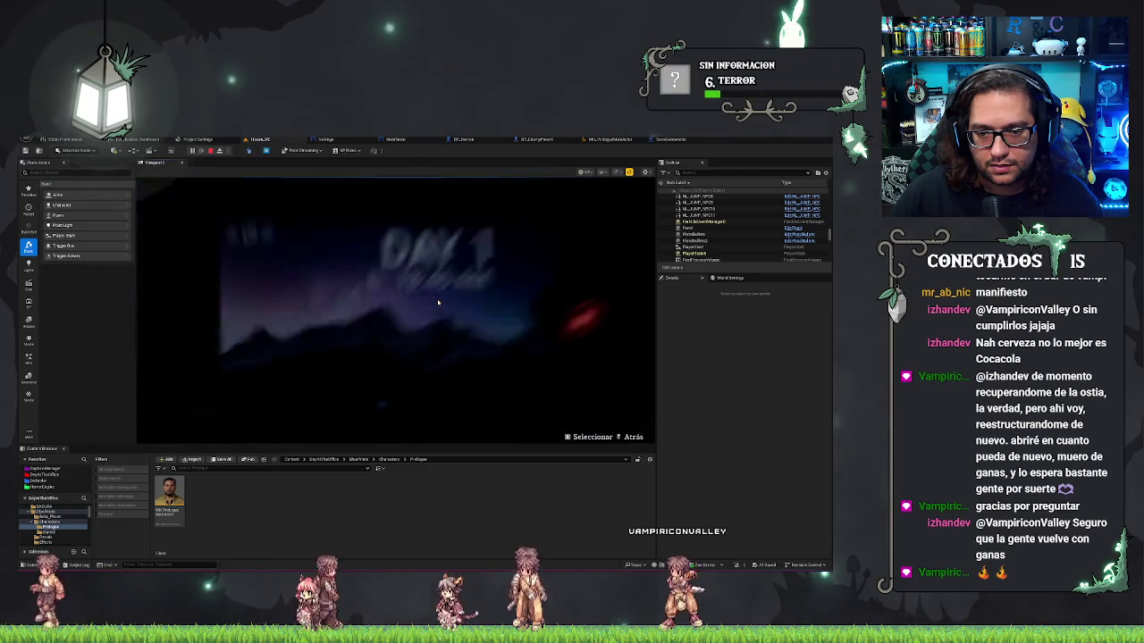
click(438, 302)
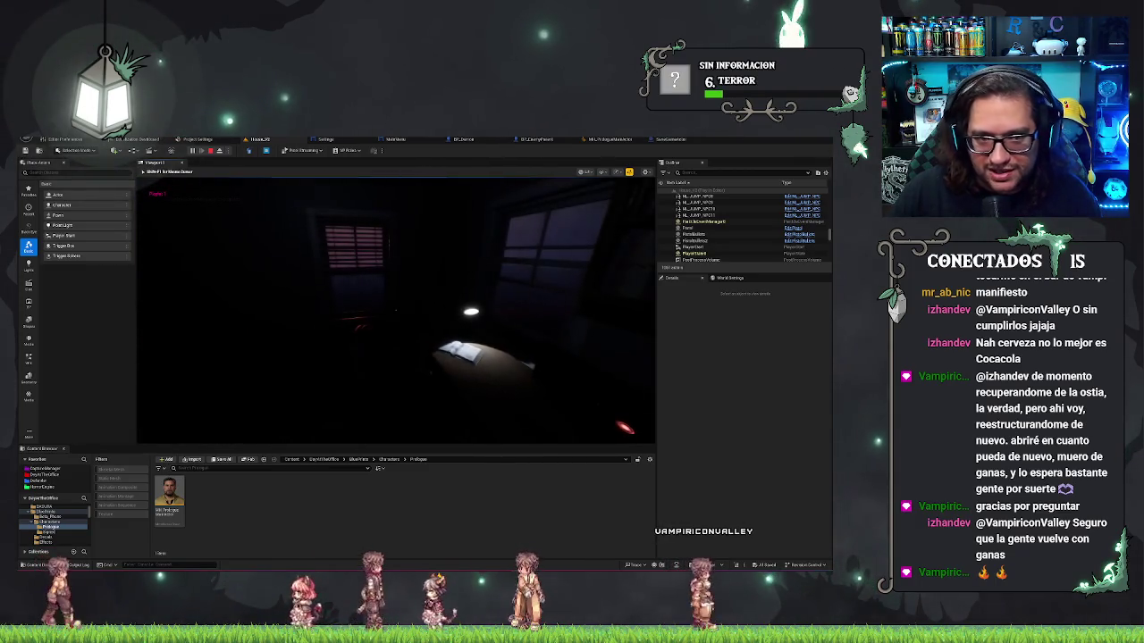
key(Escape)
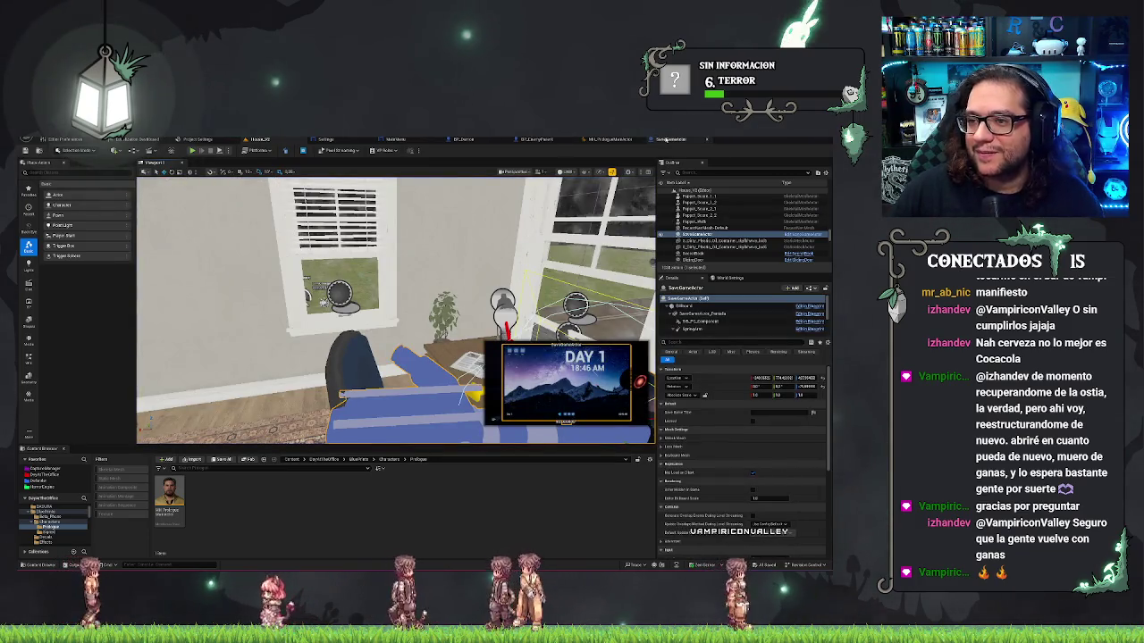
Deselect SaveGameActor and move the viewport camera out to view the house exterior
drag(488, 286, 477, 277)
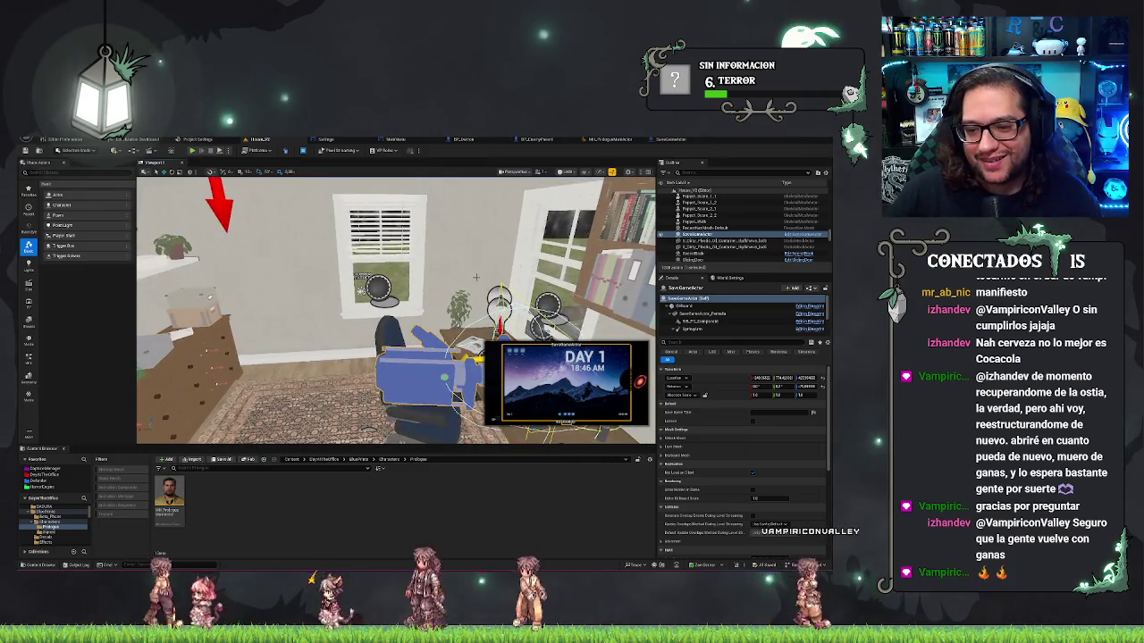
key(Escape)
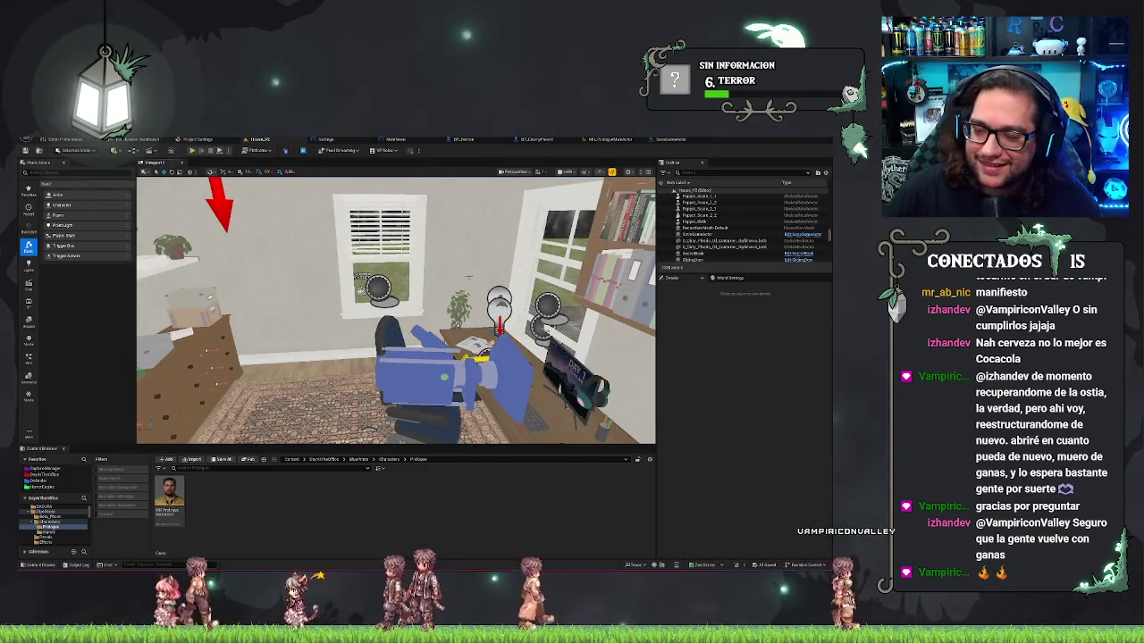
drag(393, 312, 456, 309)
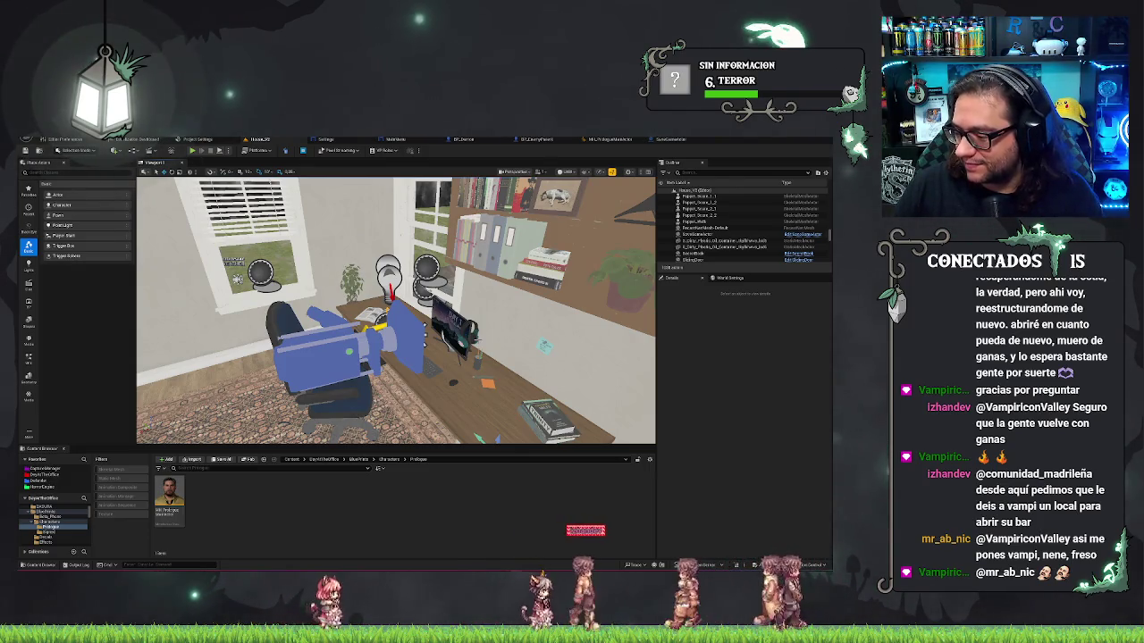
mouse_move(239, 429)
mouse_down()
mouse_move(243, 447)
mouse_move(237, 420)
mouse_up()
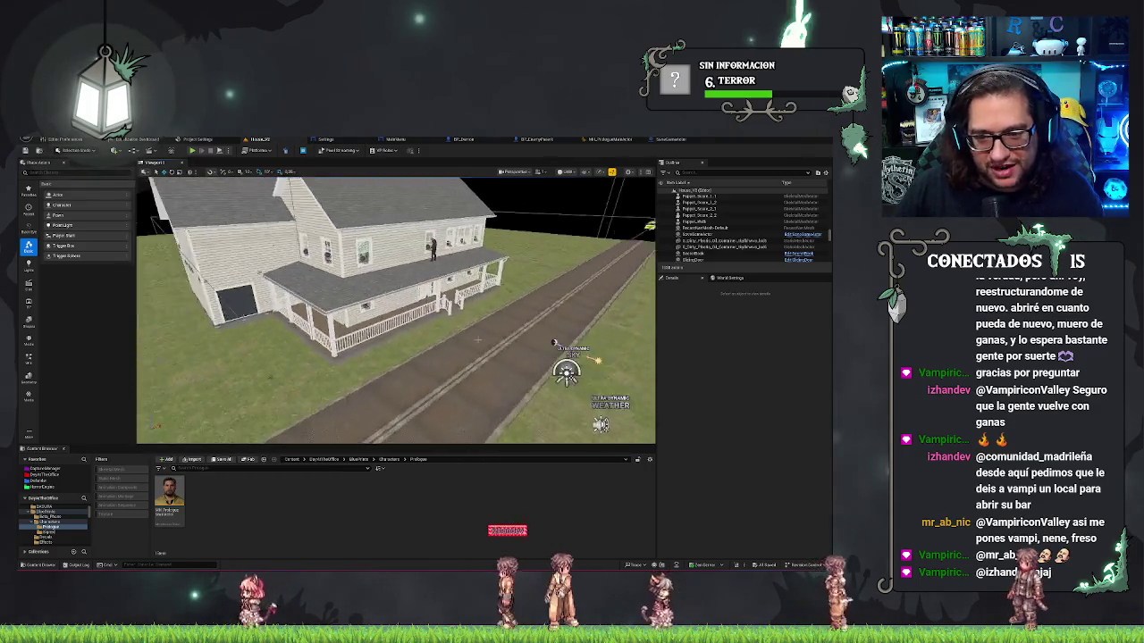
drag(143, 375, 224, 355)
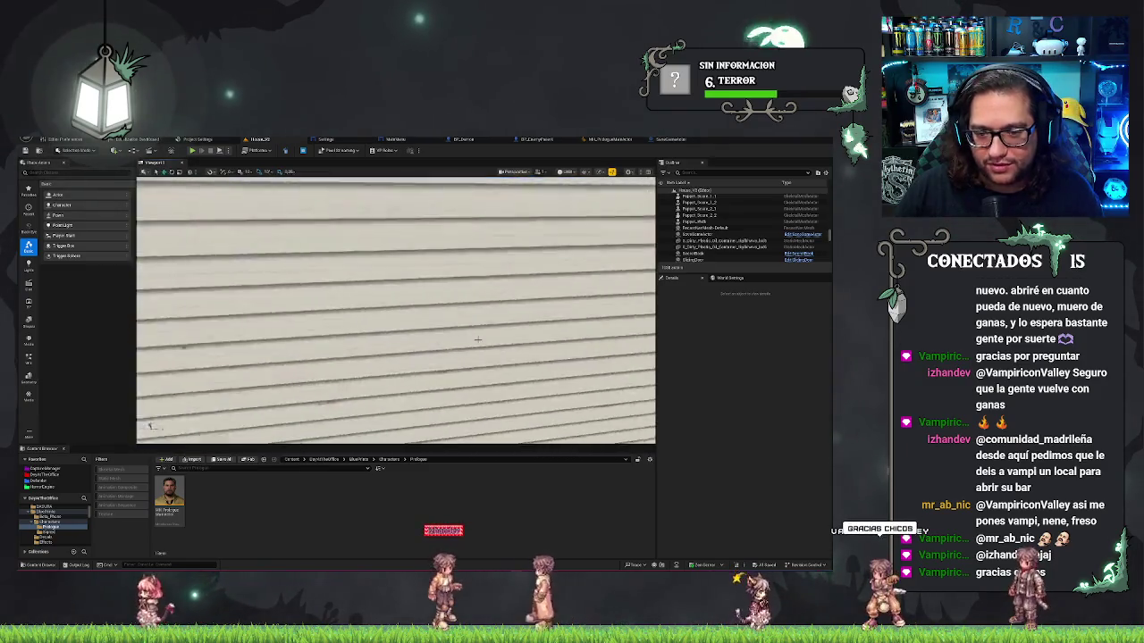
drag(407, 326, 477, 340)
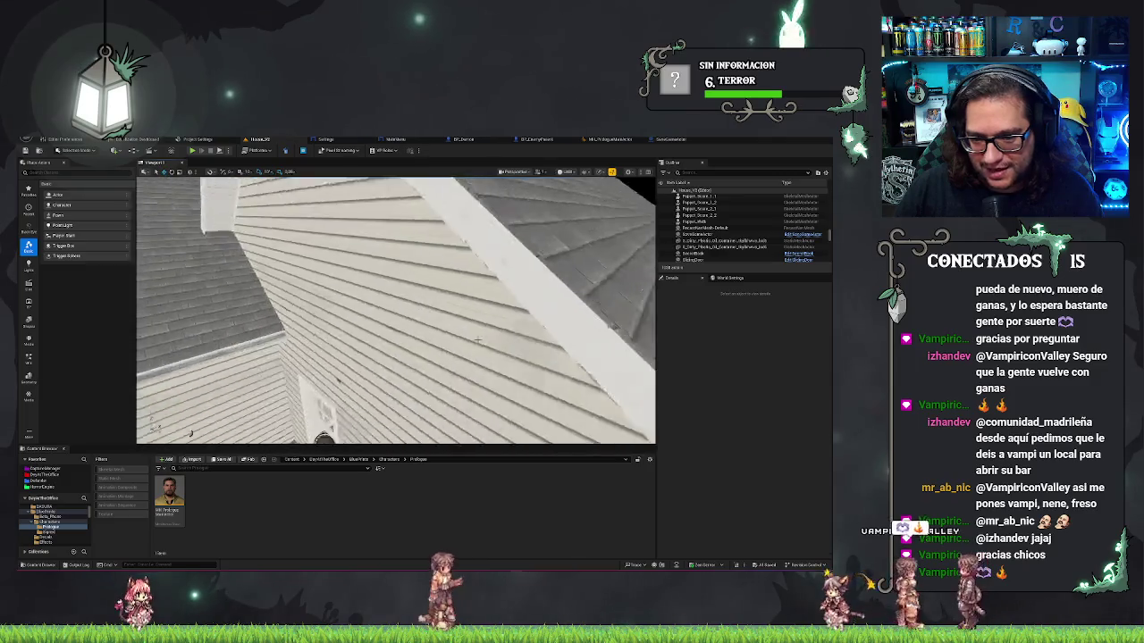
drag(396, 308, 396, 260)
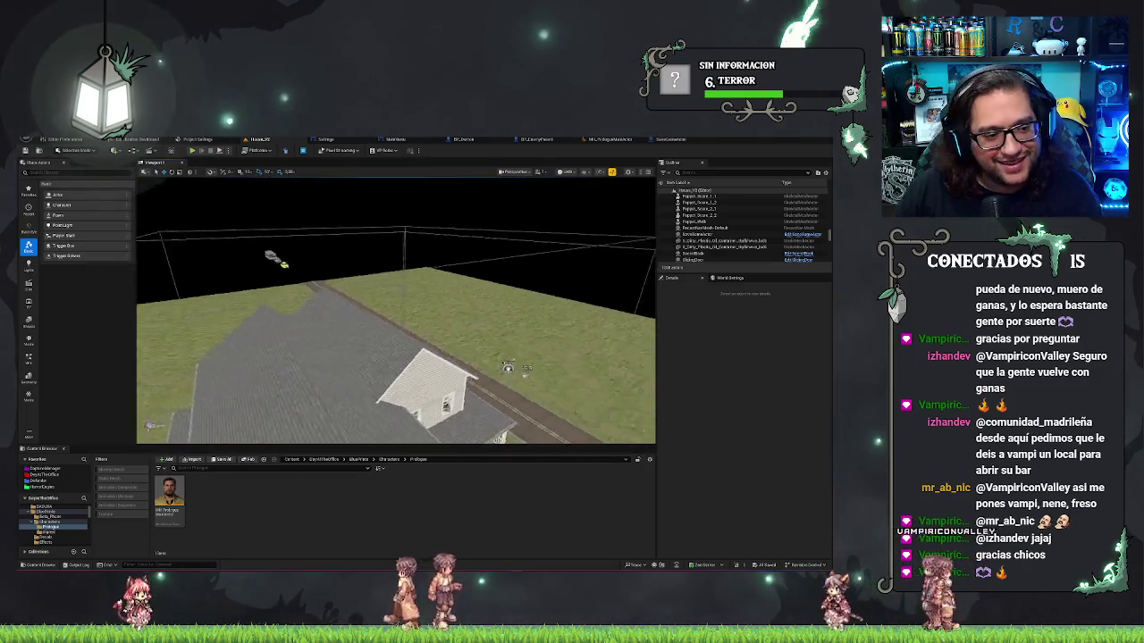
drag(411, 340, 278, 340)
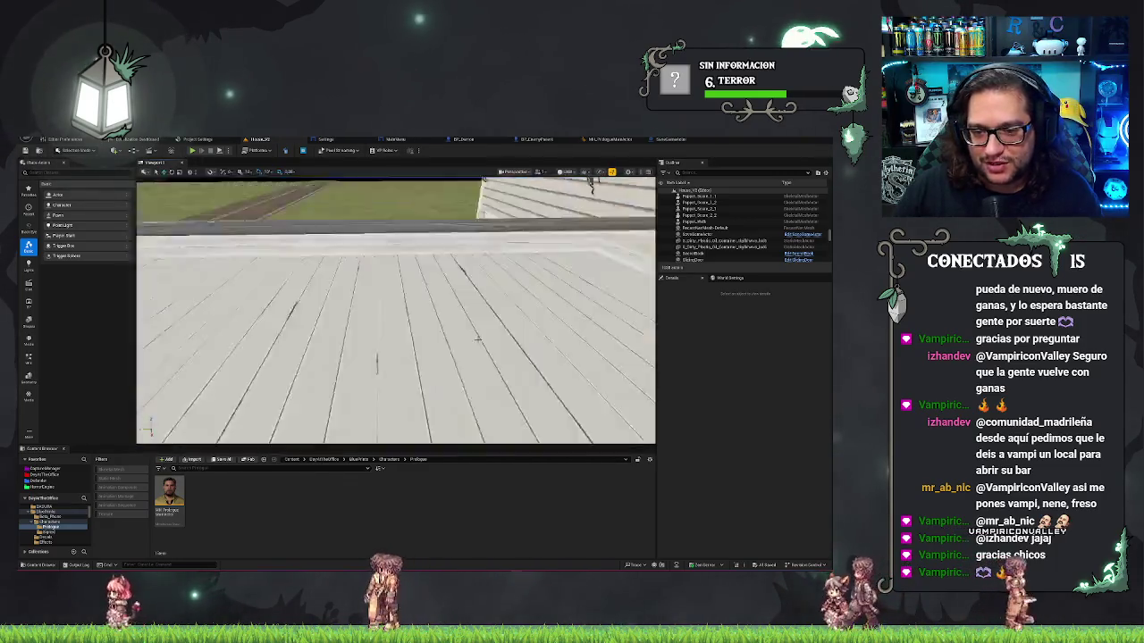
mouse_move(478, 340)
mouse_down()
mouse_move(275, 310)
mouse_move(478, 339)
mouse_up()
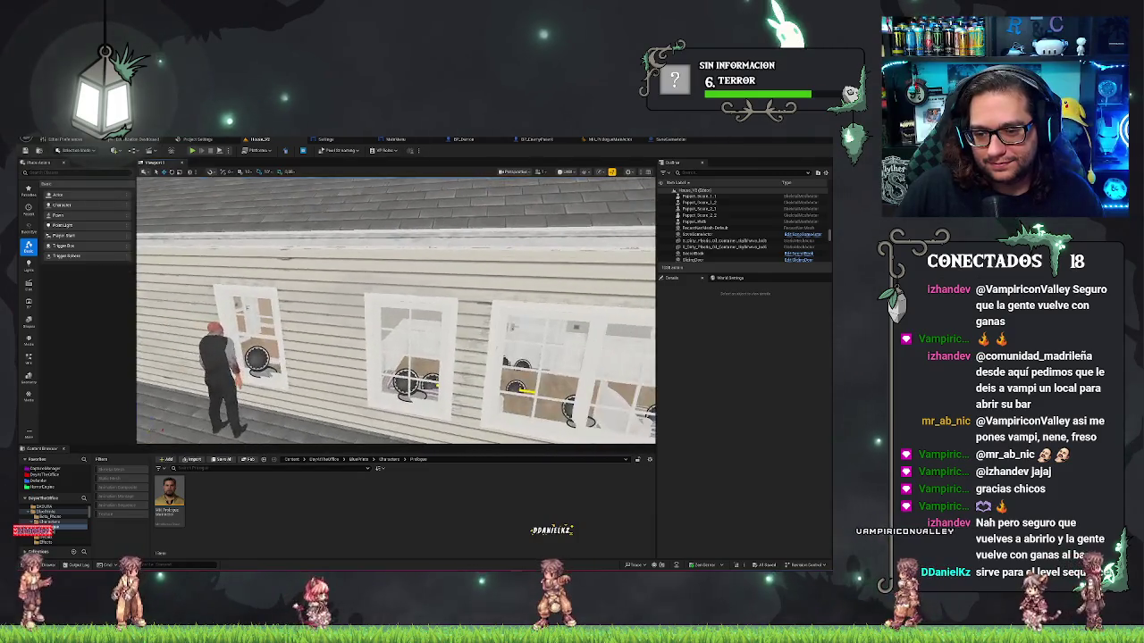
Open Project Settings and search for 'virtual'
click(198, 140)
click(188, 154)
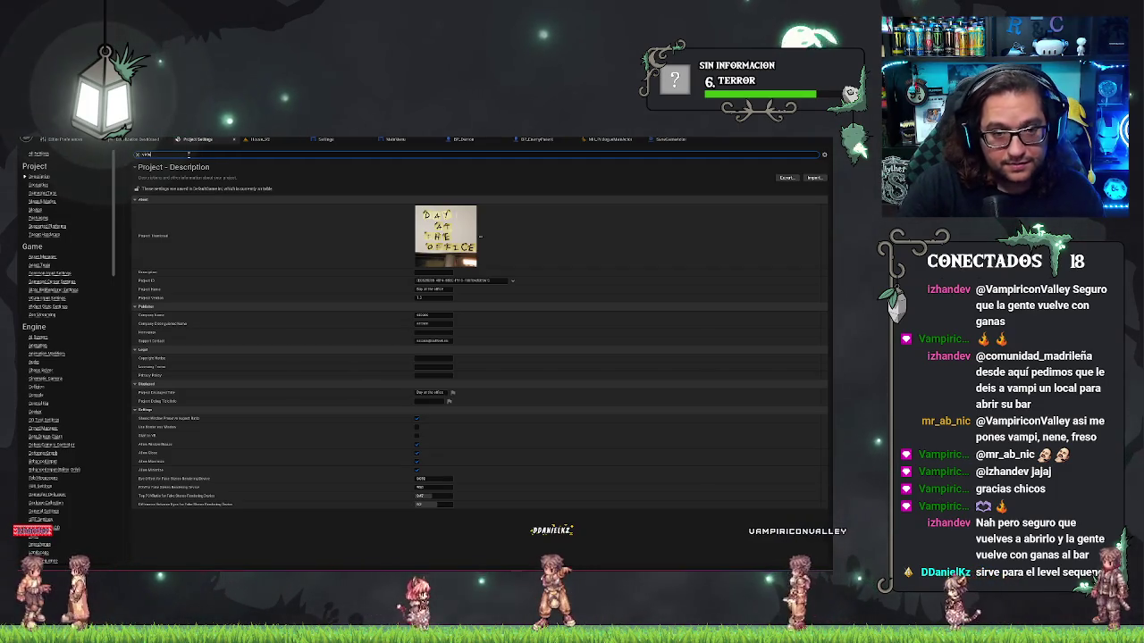
text(virtual)
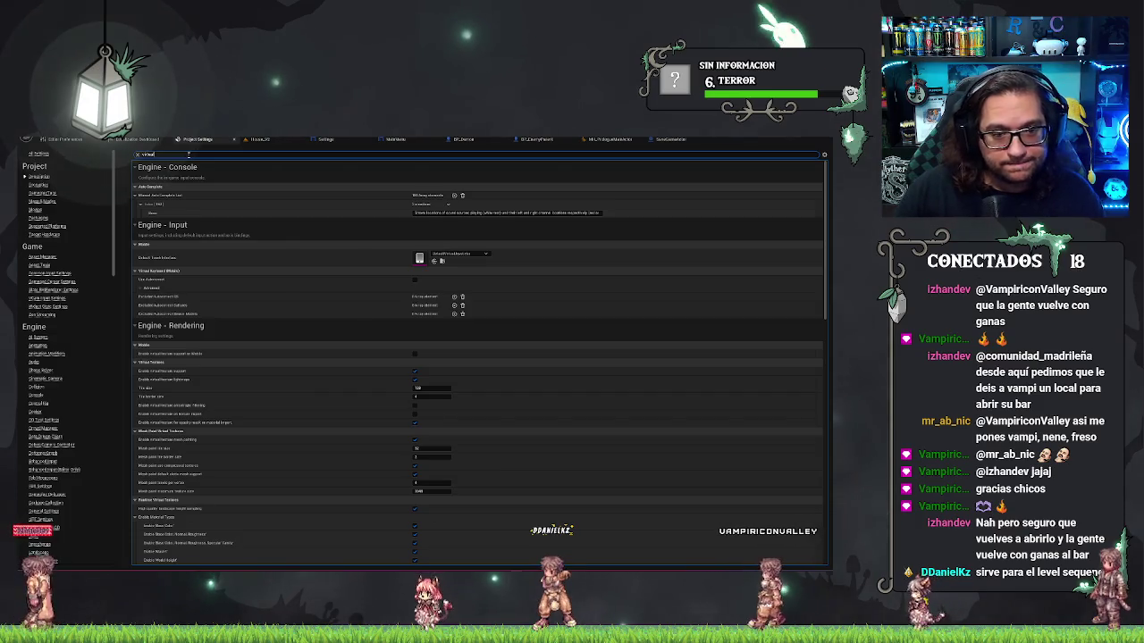
Scroll through the 'virtual' matches, including the Engine - Rendering and USDCore sections
scroll(268, 312, down, 3)
scroll(47, 429, down, 5)
scroll(47, 461, down, 3)
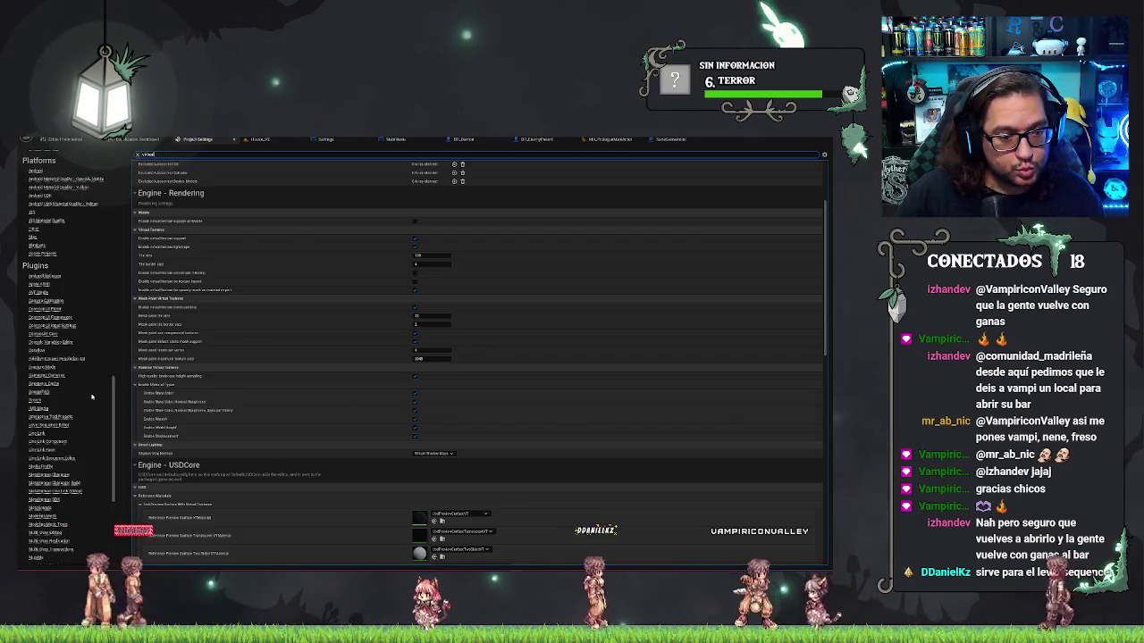
scroll(121, 418, down, 3)
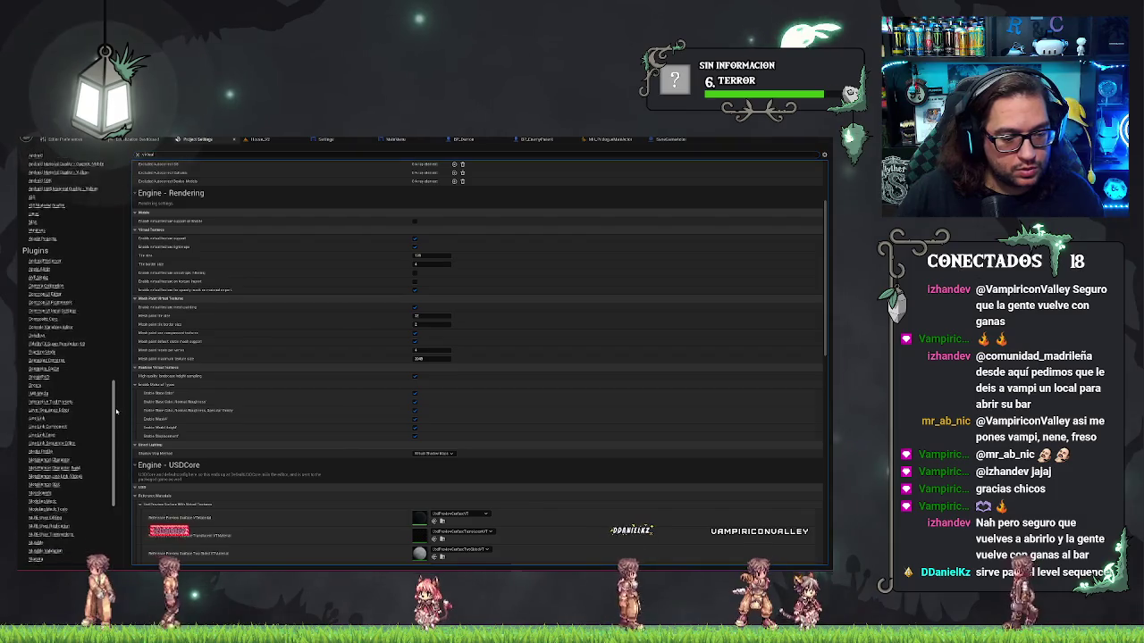
scroll(120, 434, down, 4)
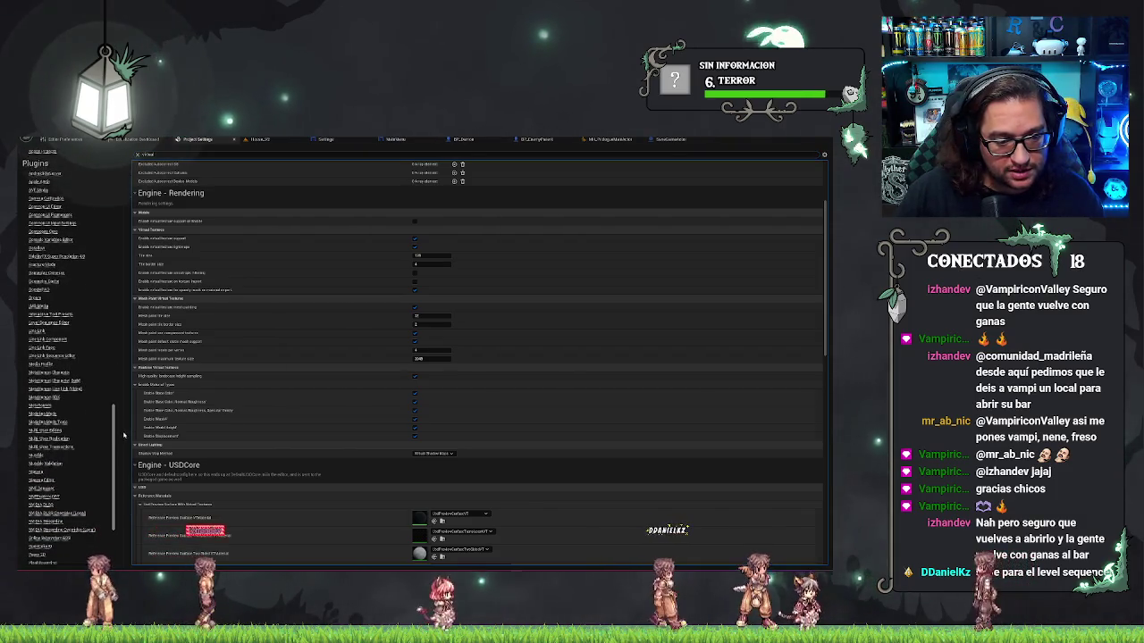
scroll(124, 445, down, 4)
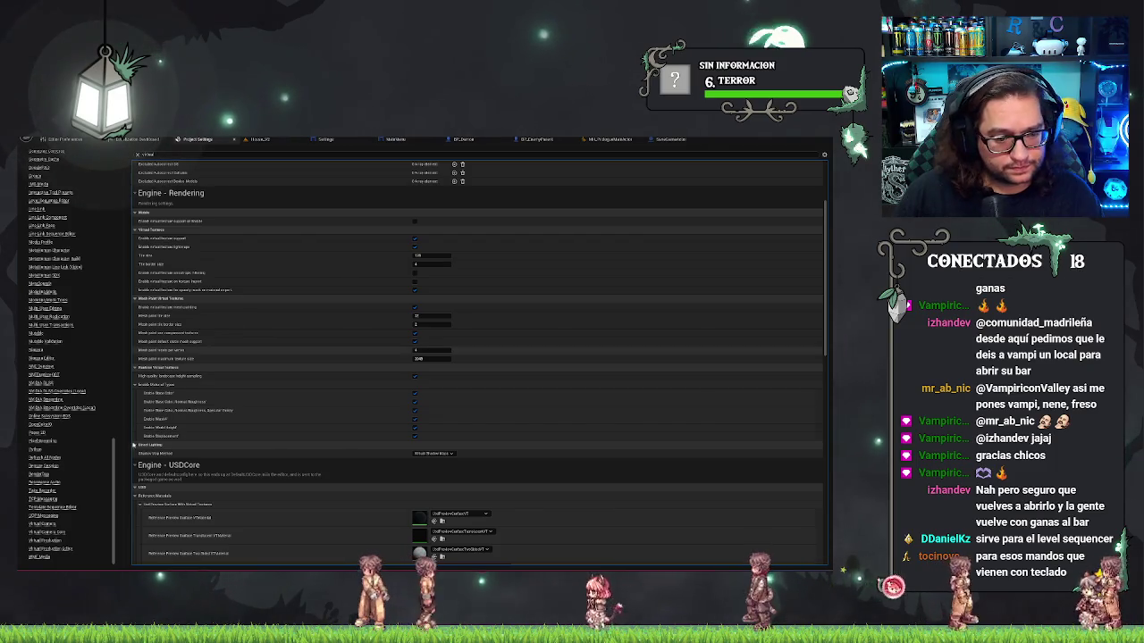
scroll(85, 419, up, 5)
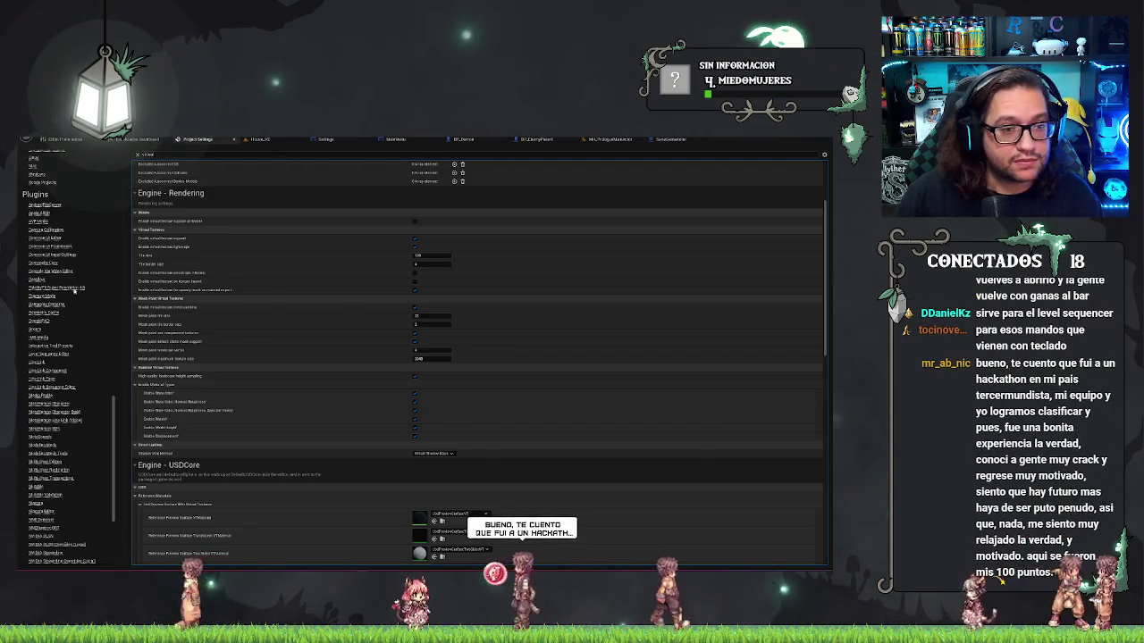
scroll(74, 288, up, 5)
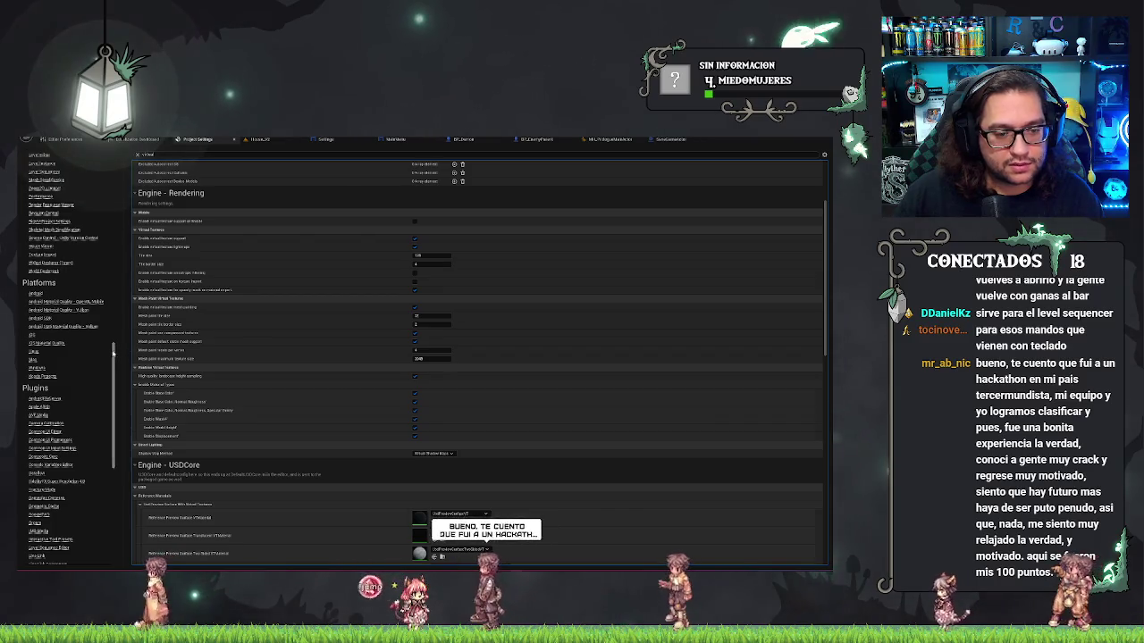
scroll(118, 341, up, 2)
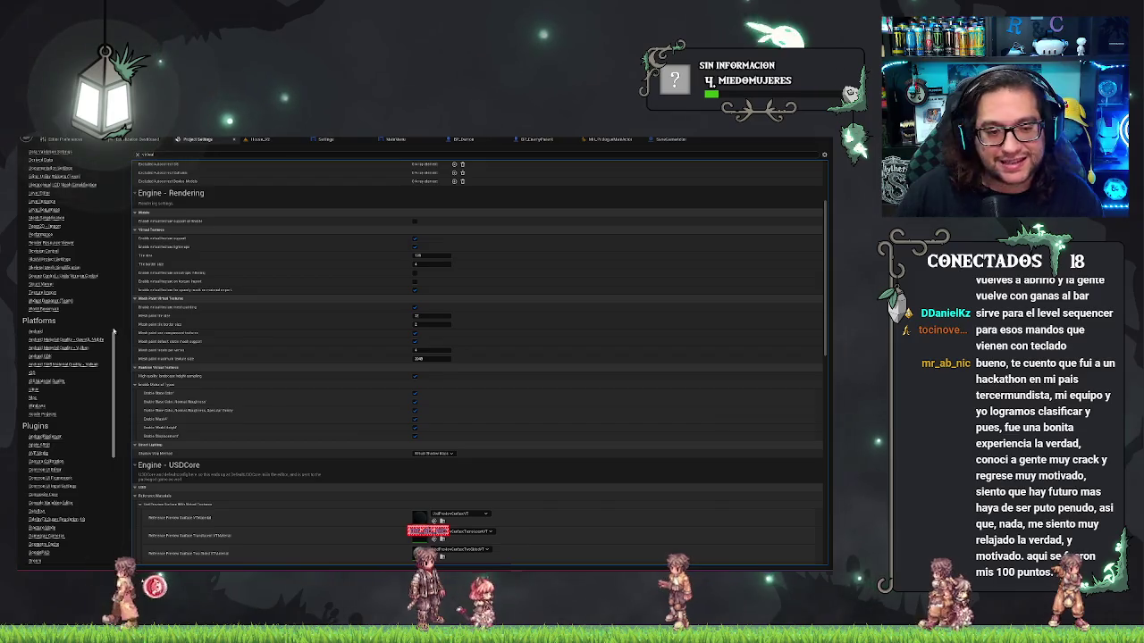
drag(114, 341, 135, 185)
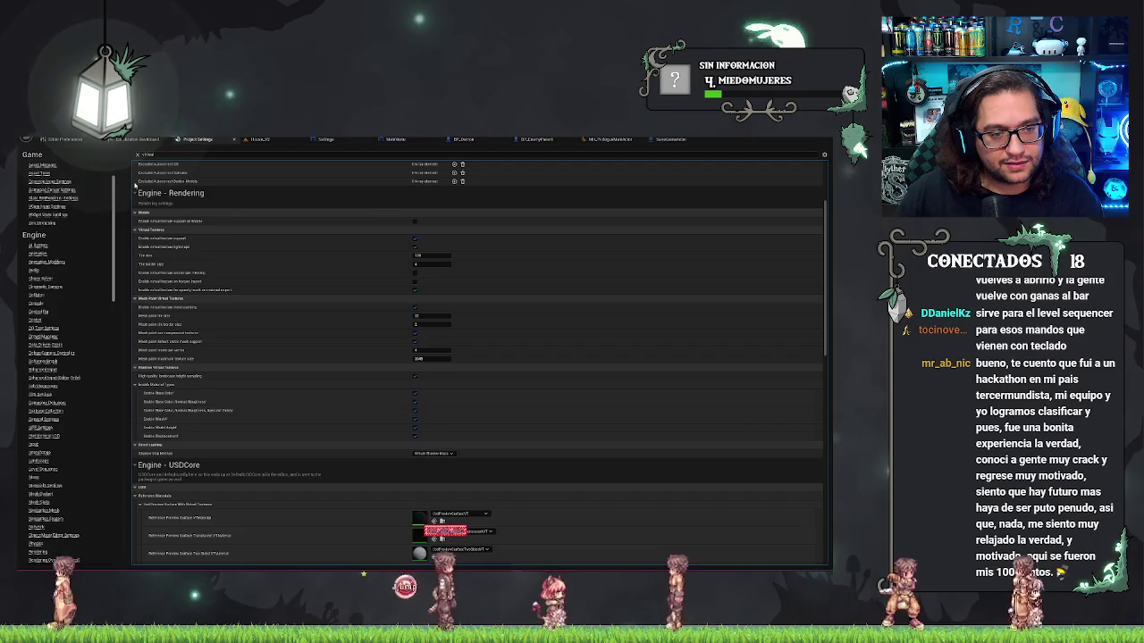
scroll(59, 214, up, 1)
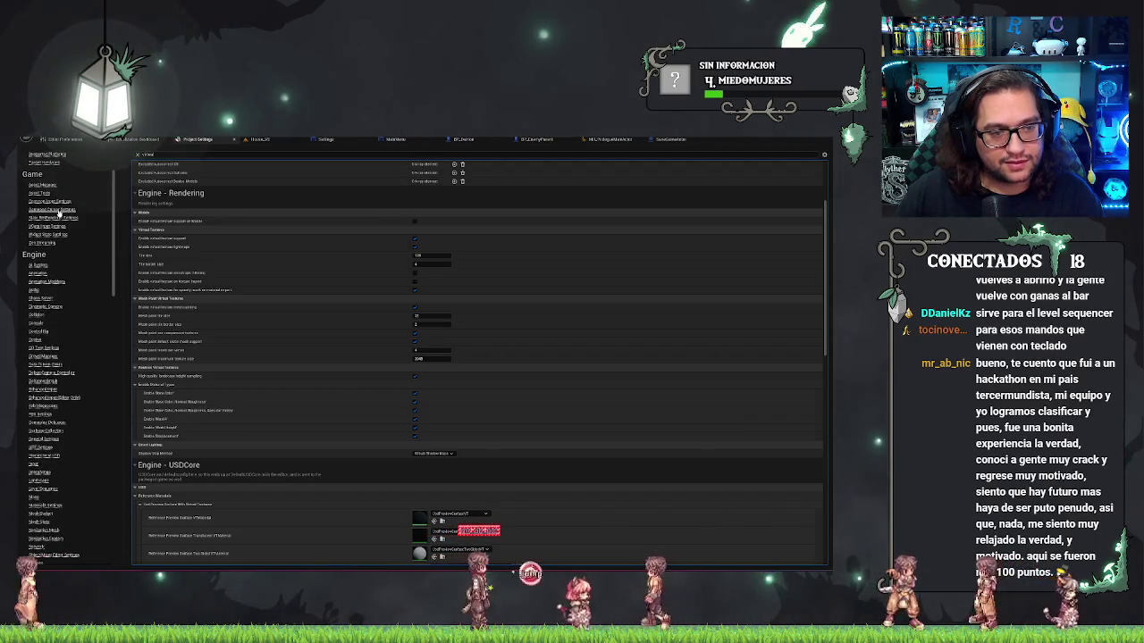
Open Gamepad Cursor Settings, then switch to the Amazon listing for the Moko controller keyboard
click(59, 211)
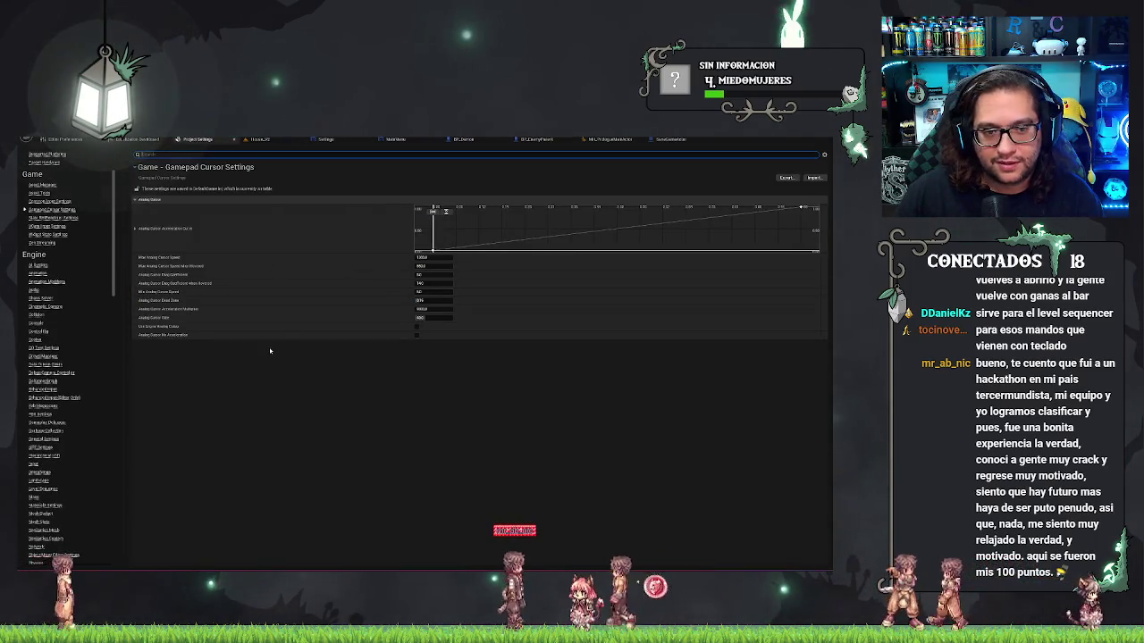
mouse_move(505, 243)
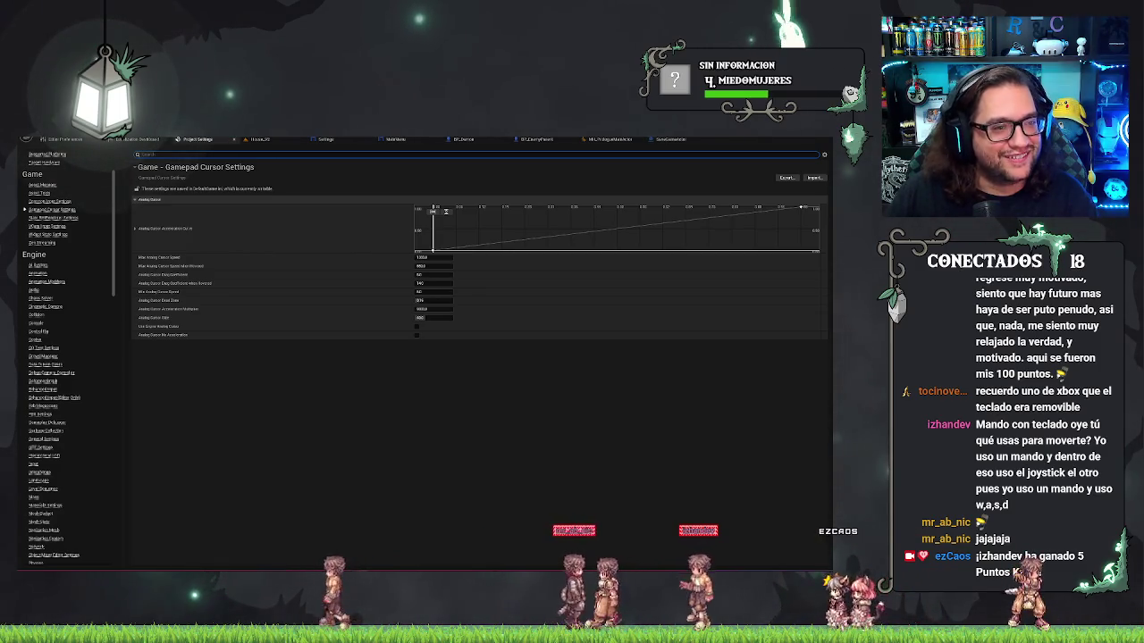
key(alt+Tab)
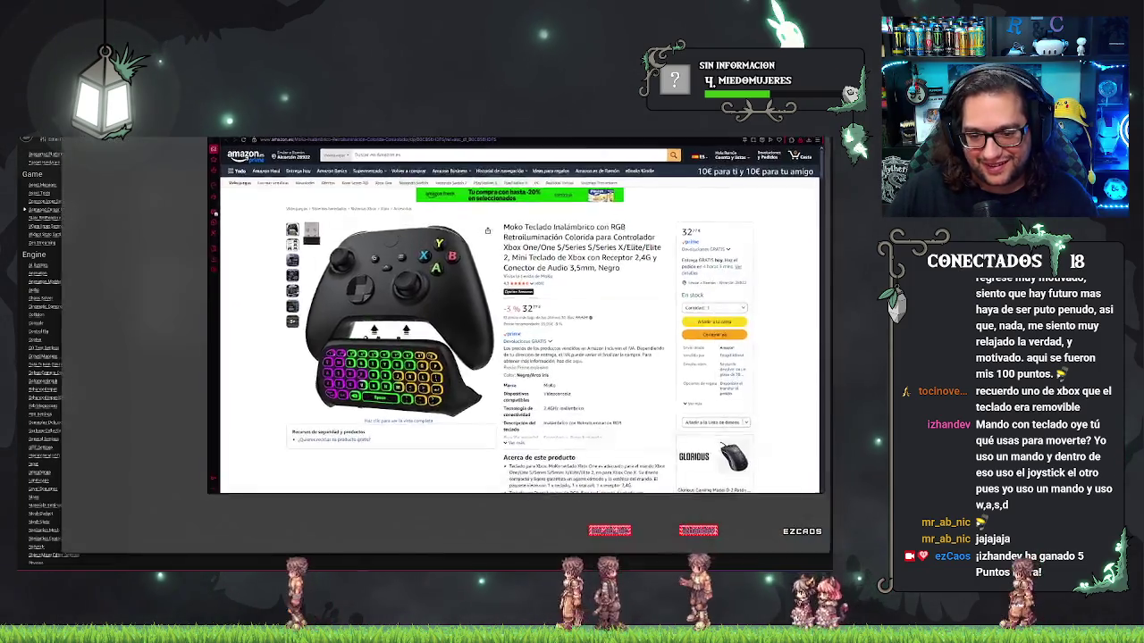
Enlarge the Moko keyboard listing's photos to inspect the clip-on chat keyboard, then shrink the browser
click(295, 371)
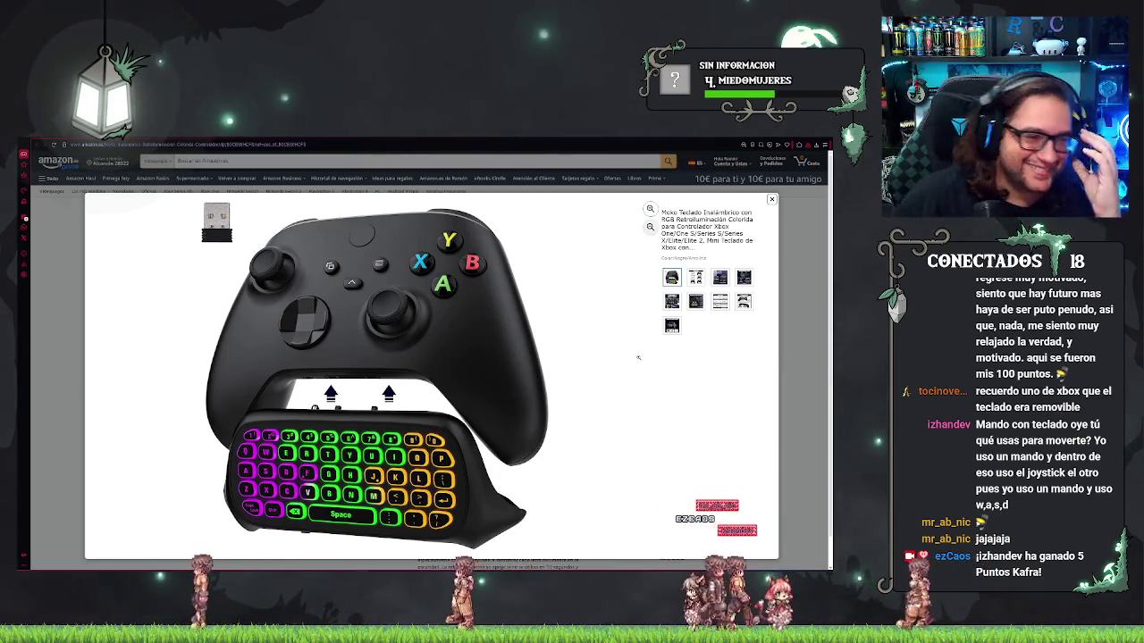
right_click(525, 295)
key(Escape)
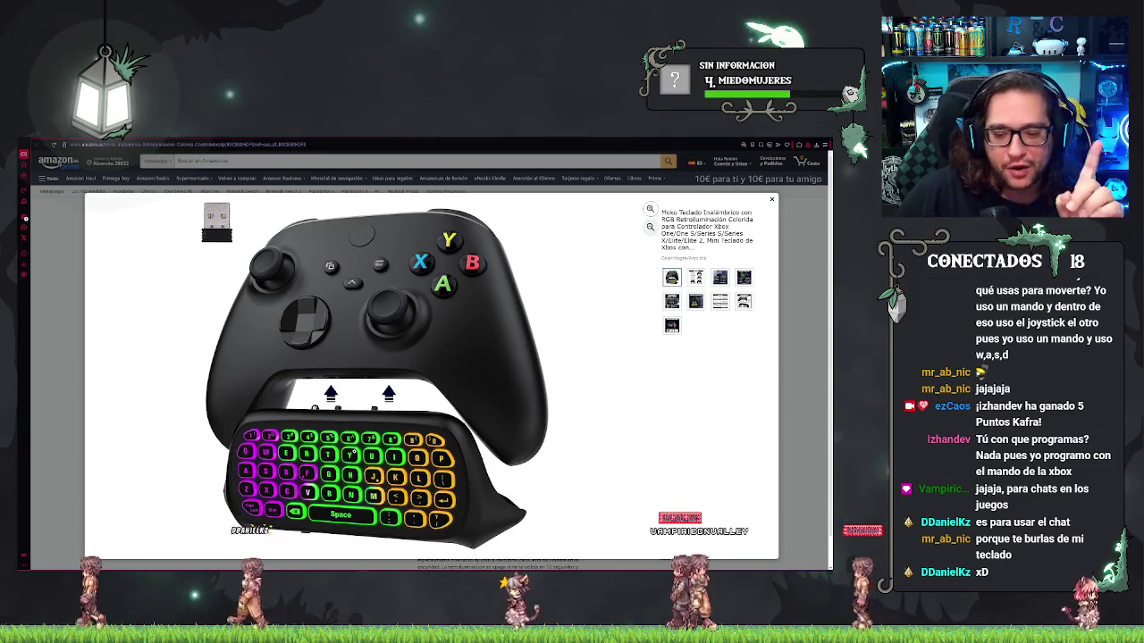
click(177, 414)
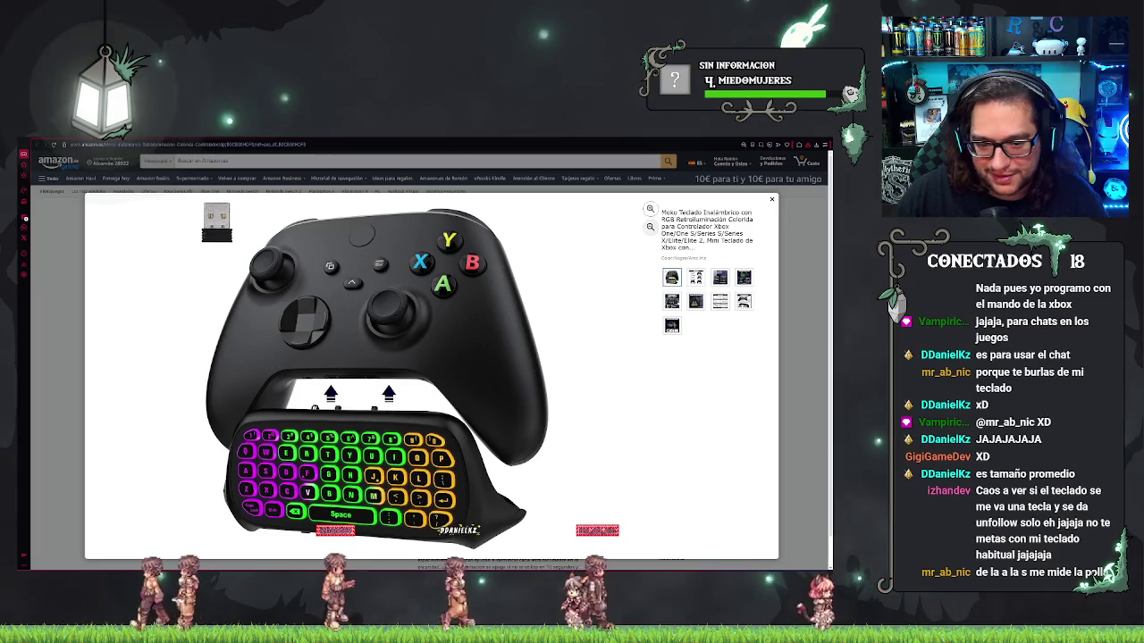
key(super+Down)
key(super+Down)
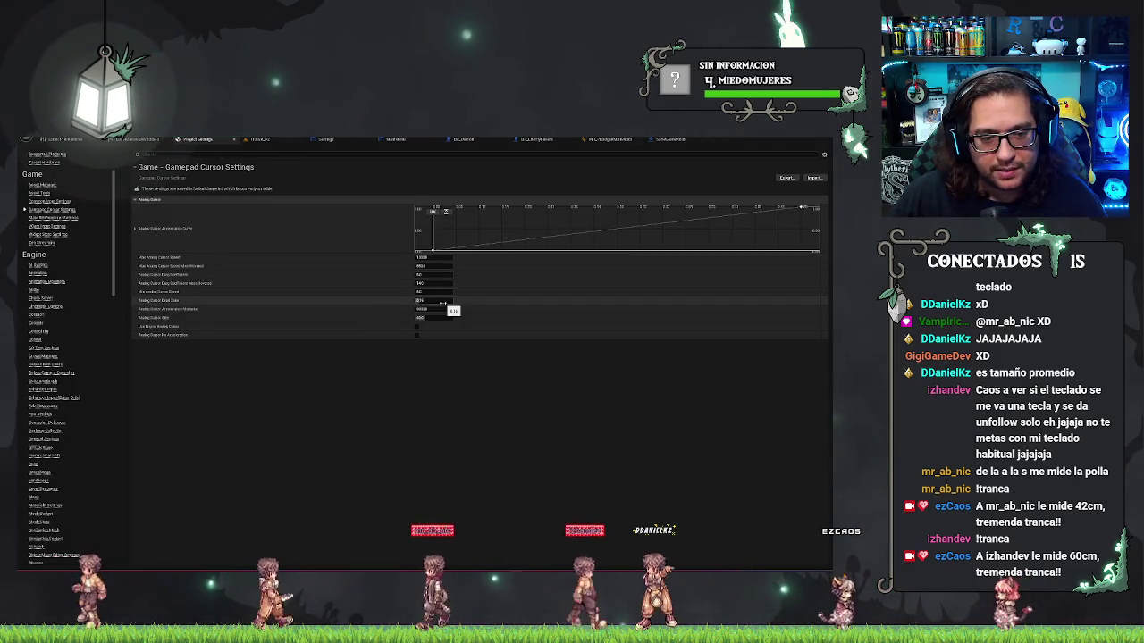
Set the third Gamepad Cursor Settings value to 90 and return to the level viewport
click(446, 310)
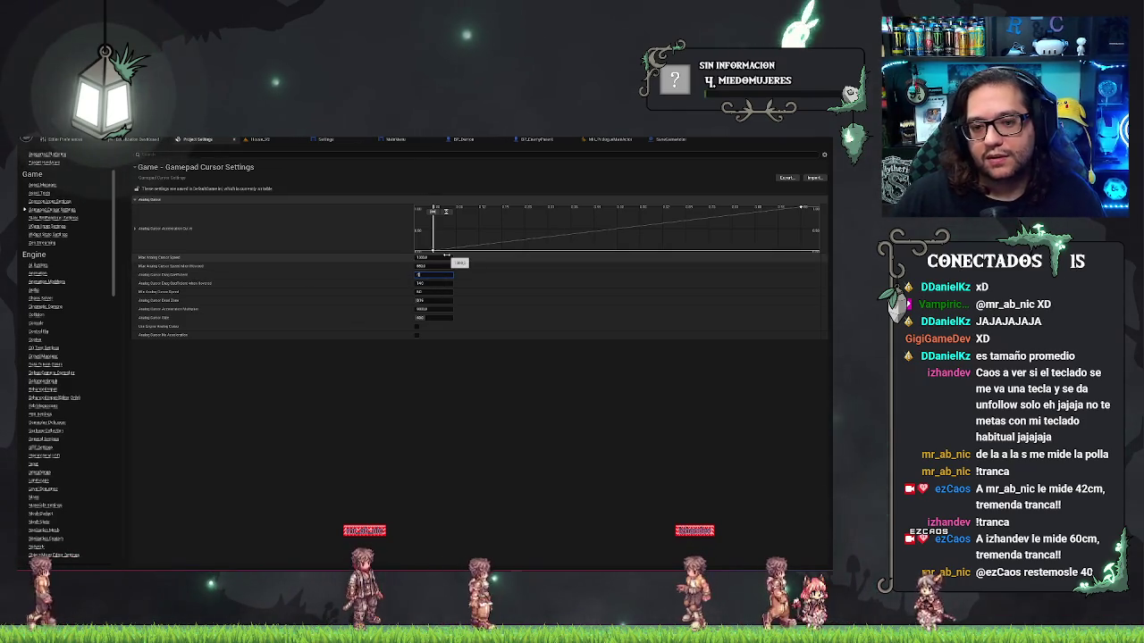
text(90)
key(Return)
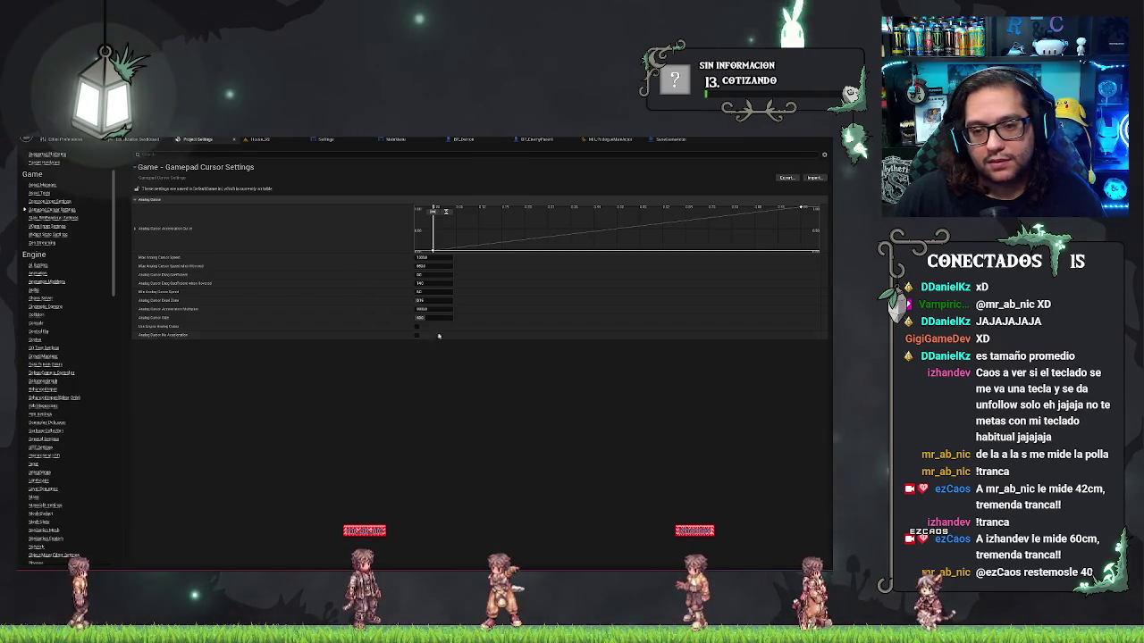
click(259, 140)
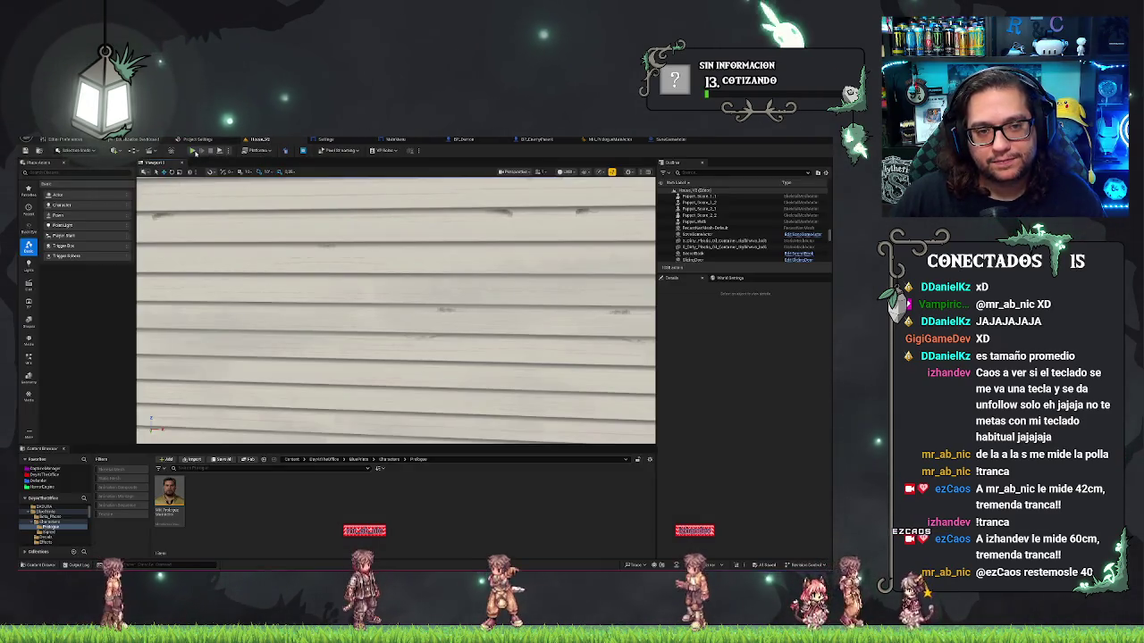
Play-test the gamepad cursor on the in-game DAY 1 desktop with Alt+P, then stop the session
key(alt+p)
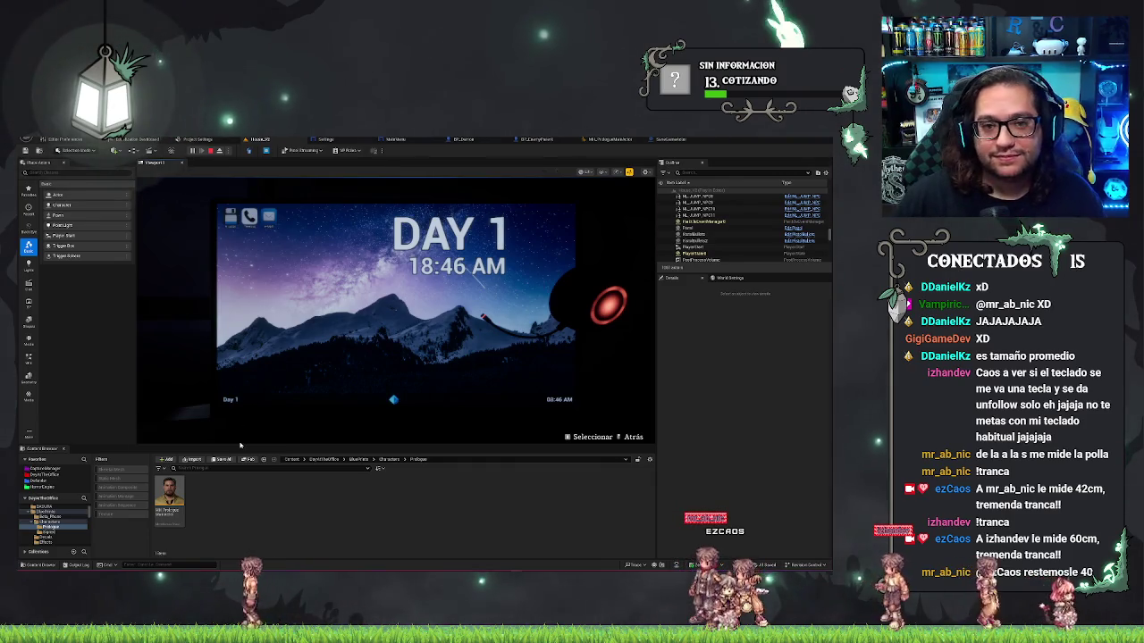
key(Escape)
click(154, 141)
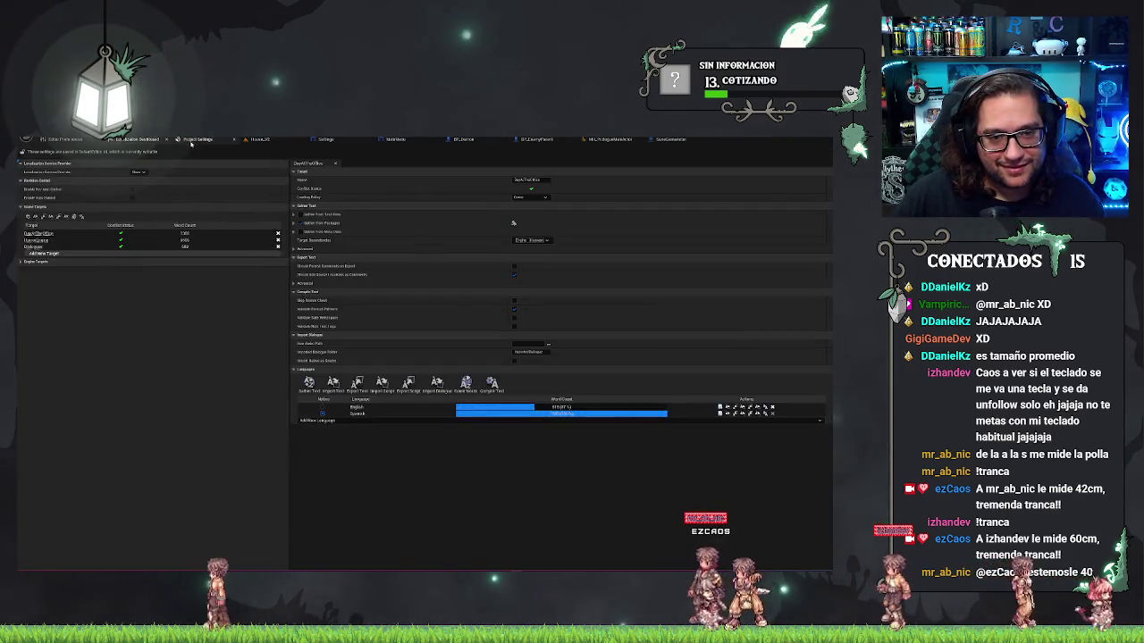
Change Analog Cursor Deadzone to 0.2 in Project Settings, then go back to the level viewport
click(196, 139)
click(433, 275)
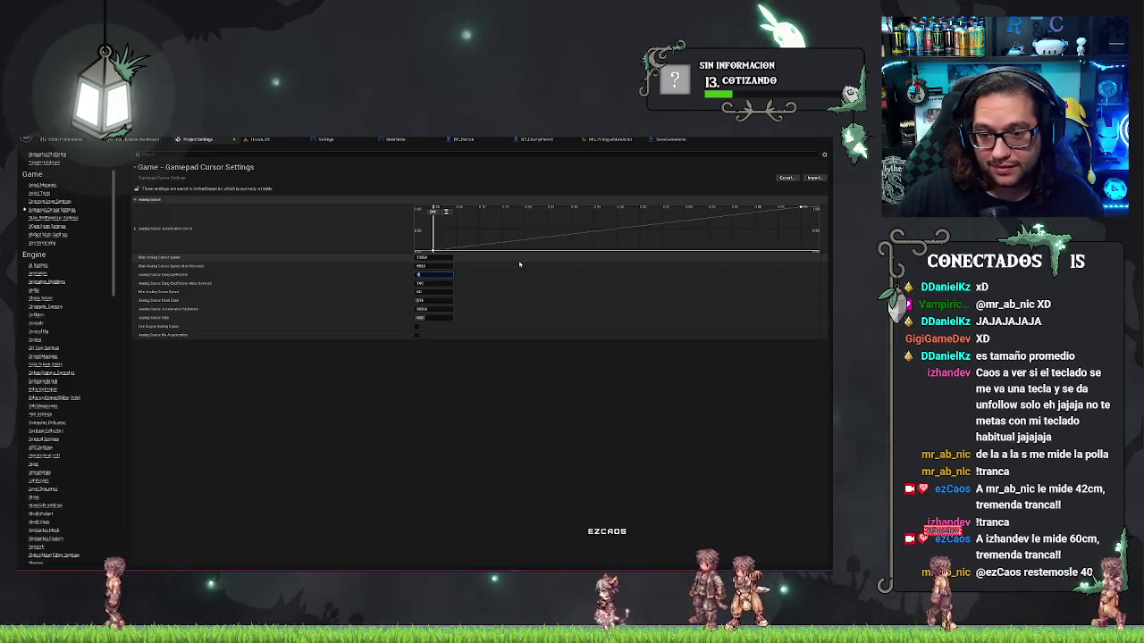
text(0.2)
key(Return)
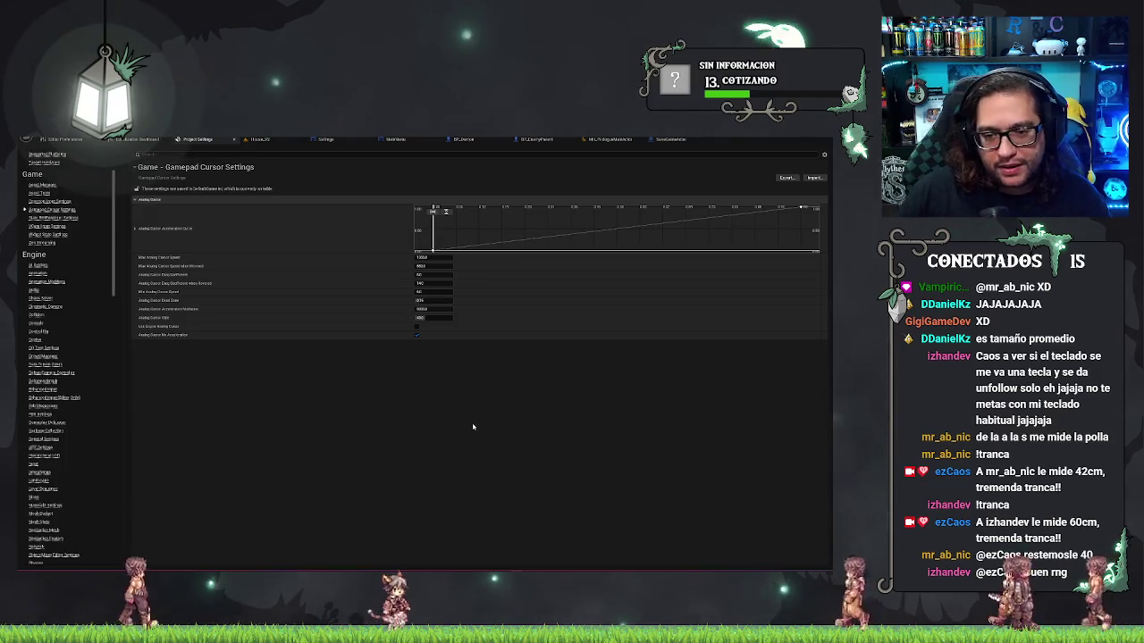
click(259, 139)
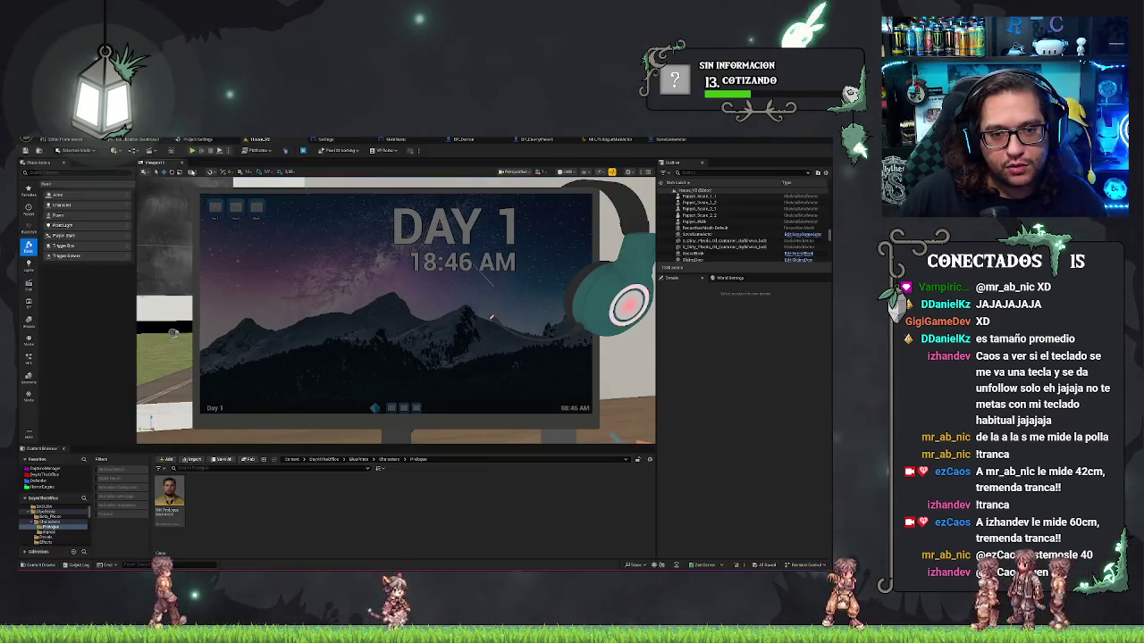
Play-test opening and closing the in-game phone call list, then return to Gamepad Cursor Settings
click(201, 151)
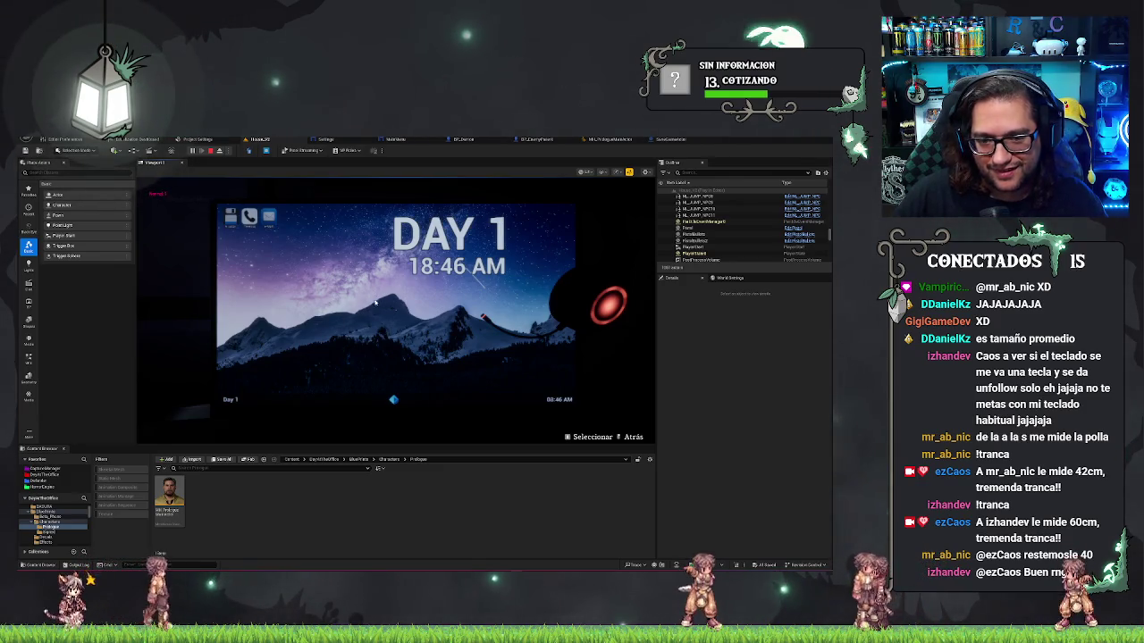
click(250, 217)
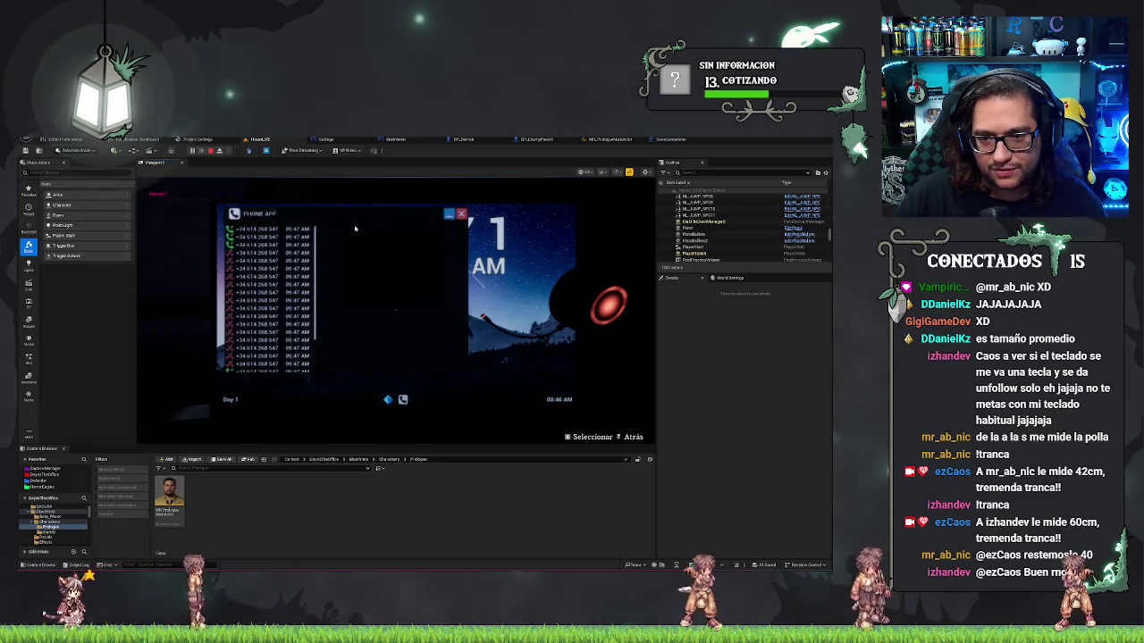
click(461, 215)
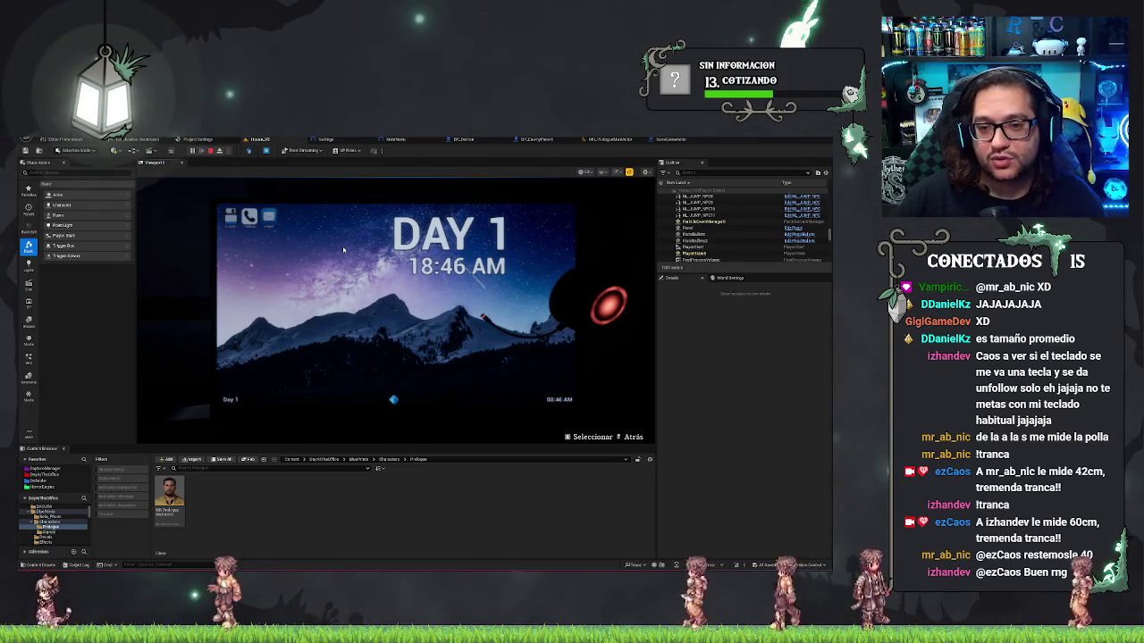
key(Escape)
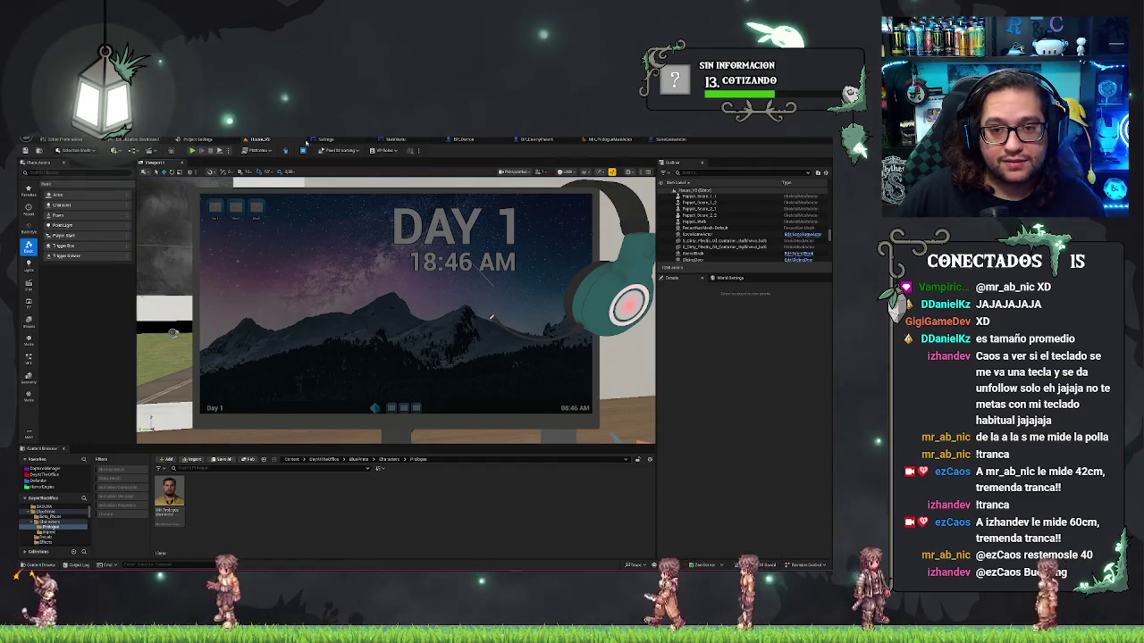
click(186, 140)
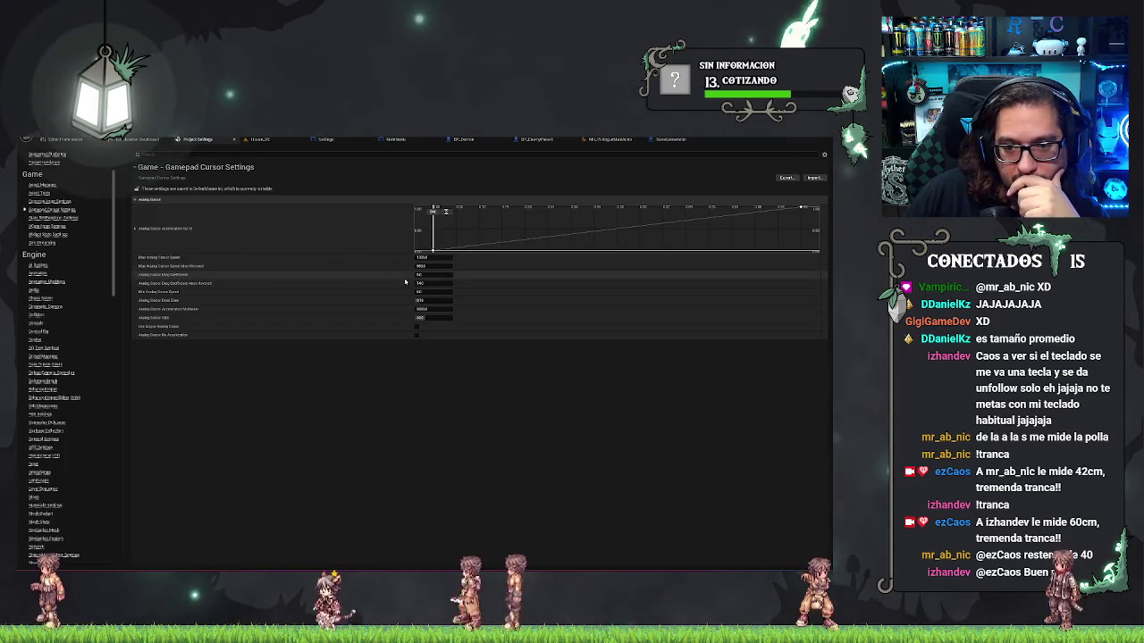
click(434, 274)
Raise the drag coefficient from 50 to 75 and start playing the House_V2 level
text(75)
key(Return)
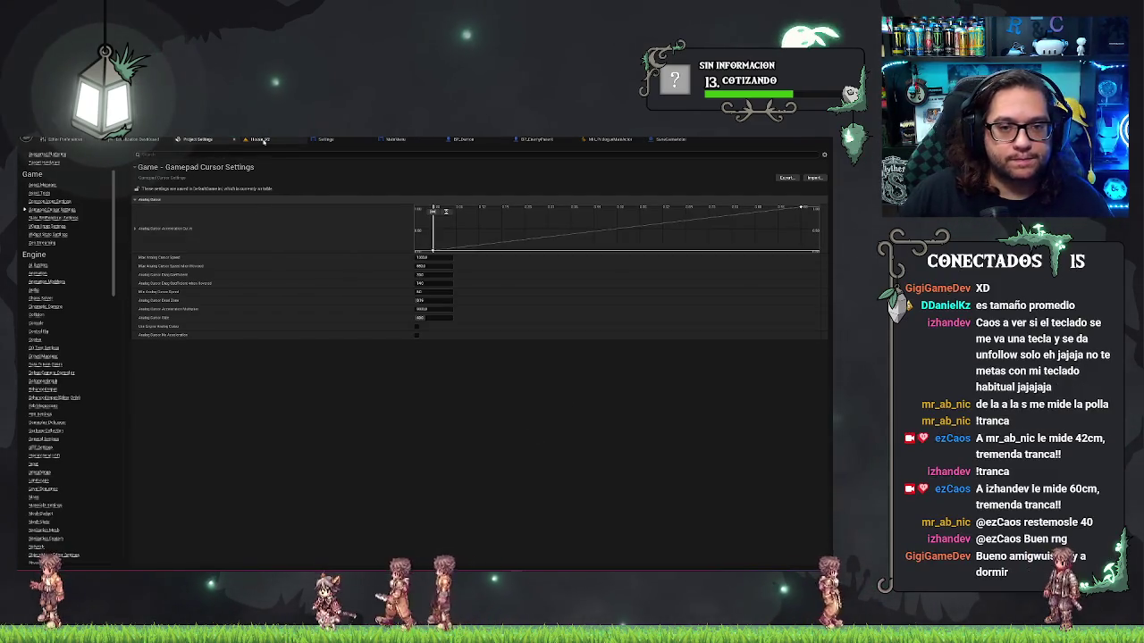
click(258, 139)
click(194, 151)
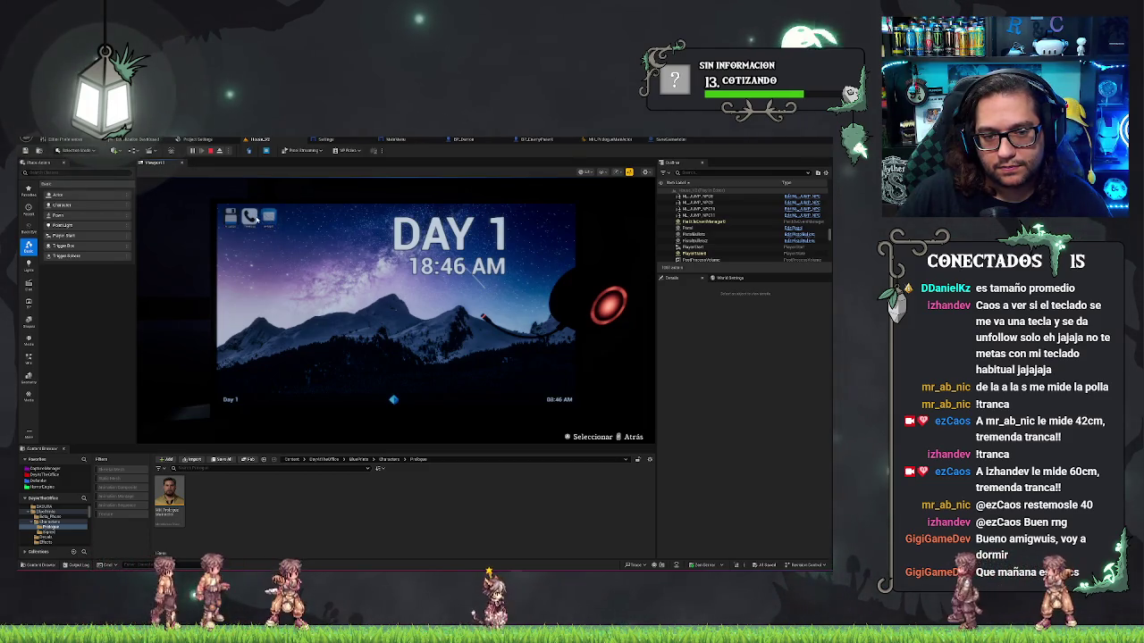
Open and close the in-game phone and mail apps, step away from the PC, and stop playing
click(269, 217)
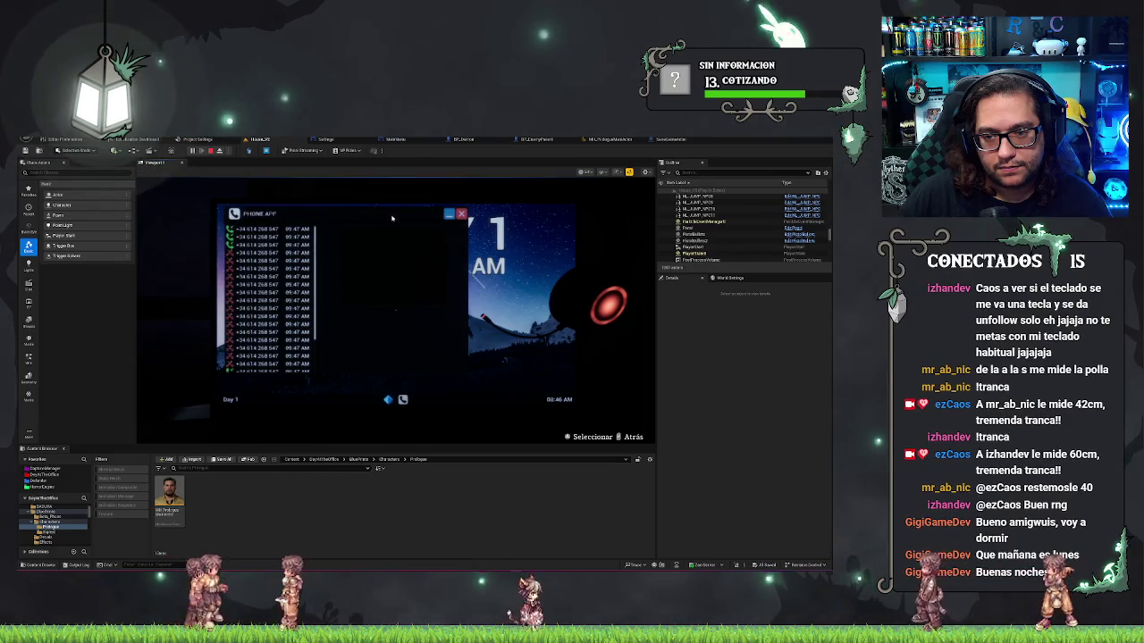
click(452, 212)
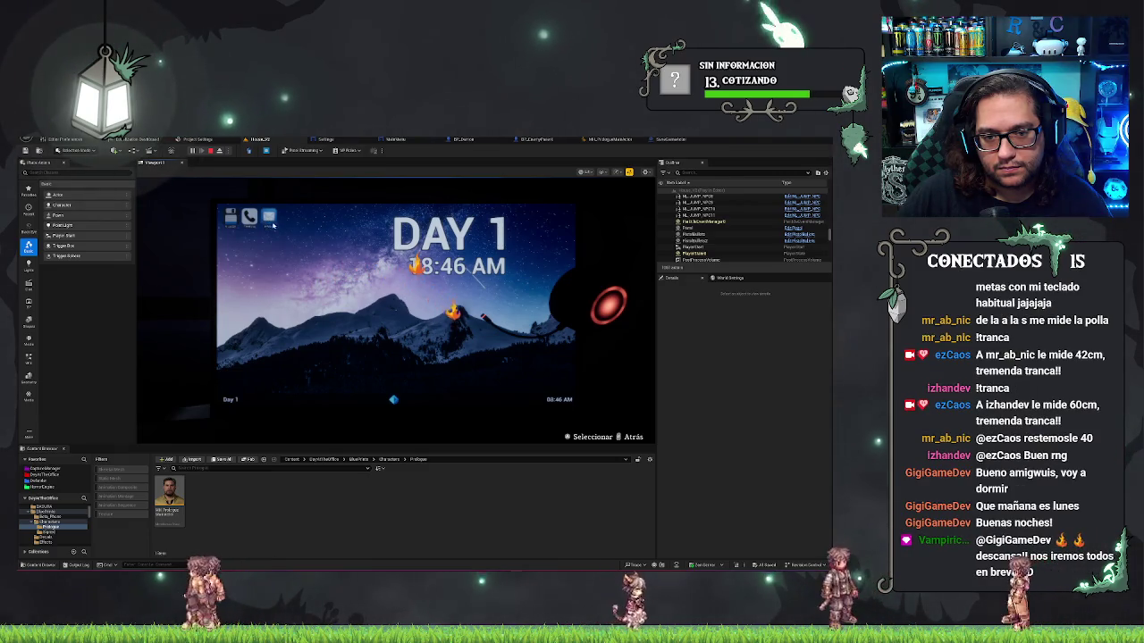
click(268, 220)
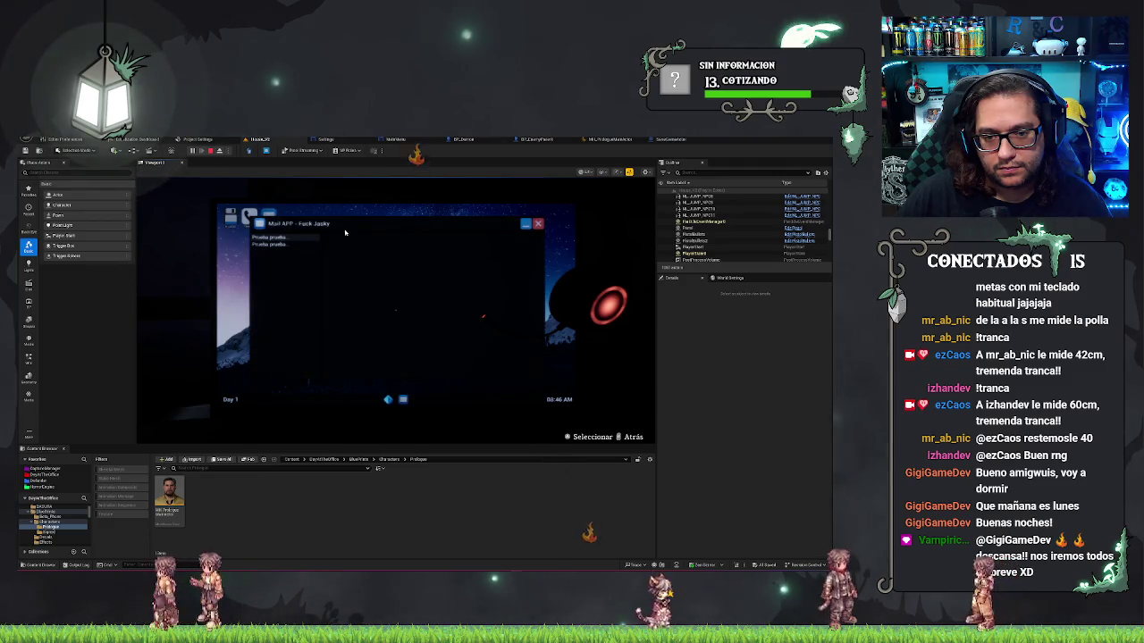
click(538, 223)
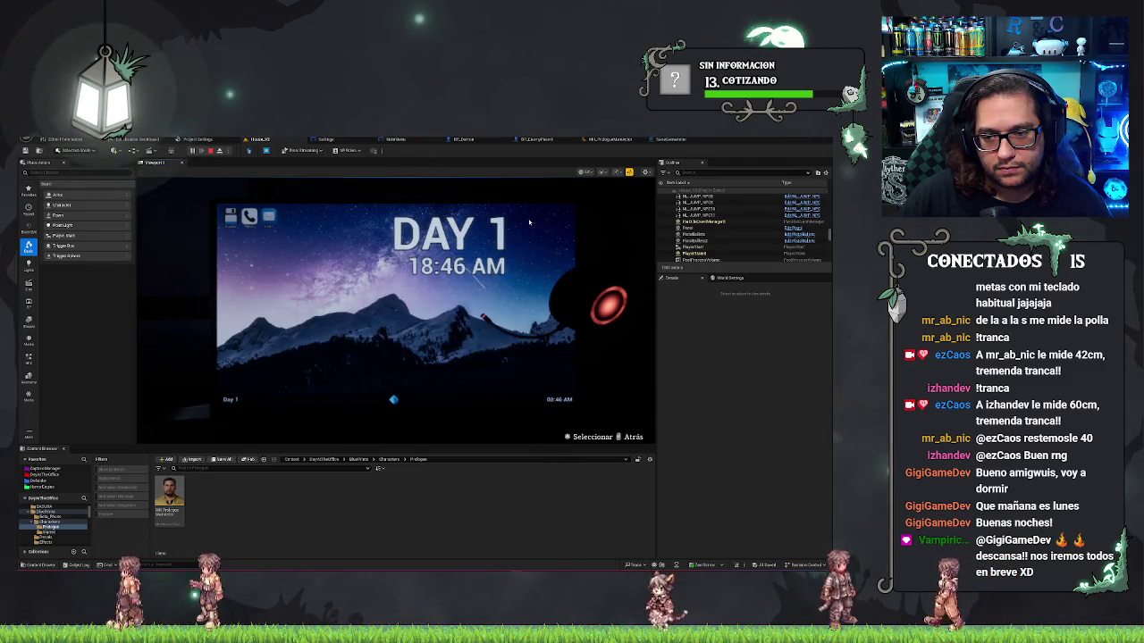
right_click(529, 221)
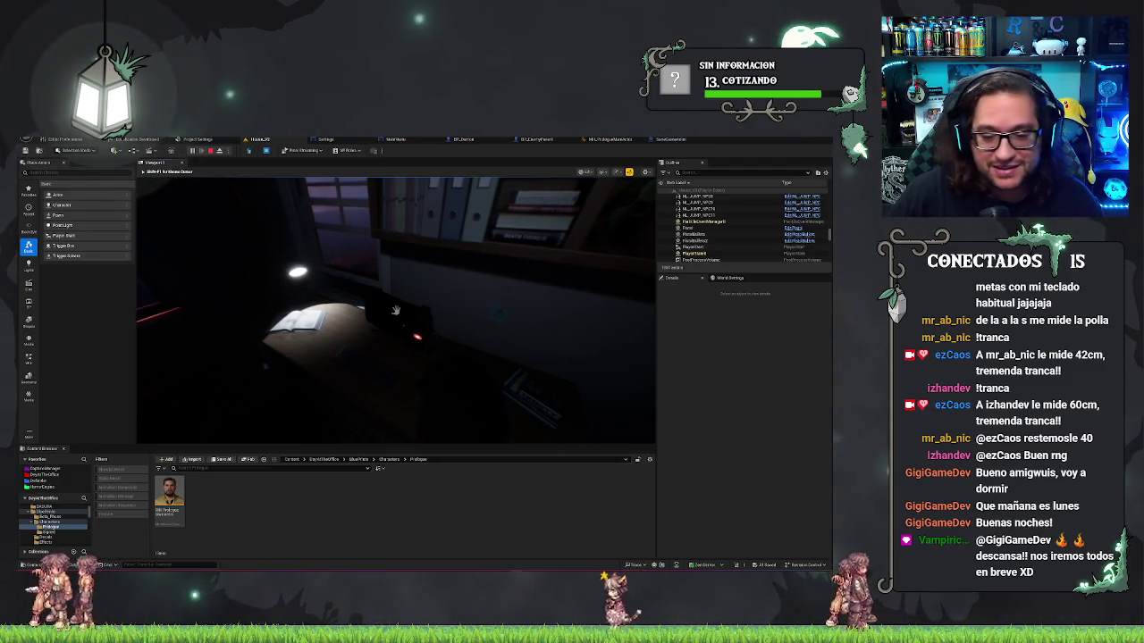
key(Escape)
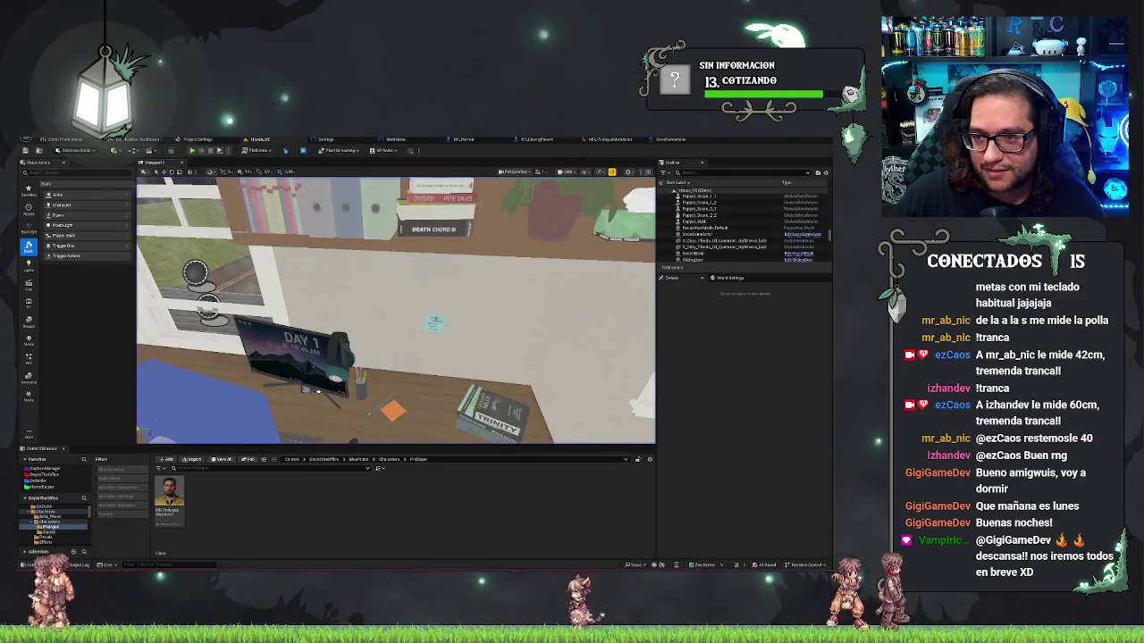
Switch to the protagonist MetaHuman asset editor showing the character's face and shirt
click(607, 140)
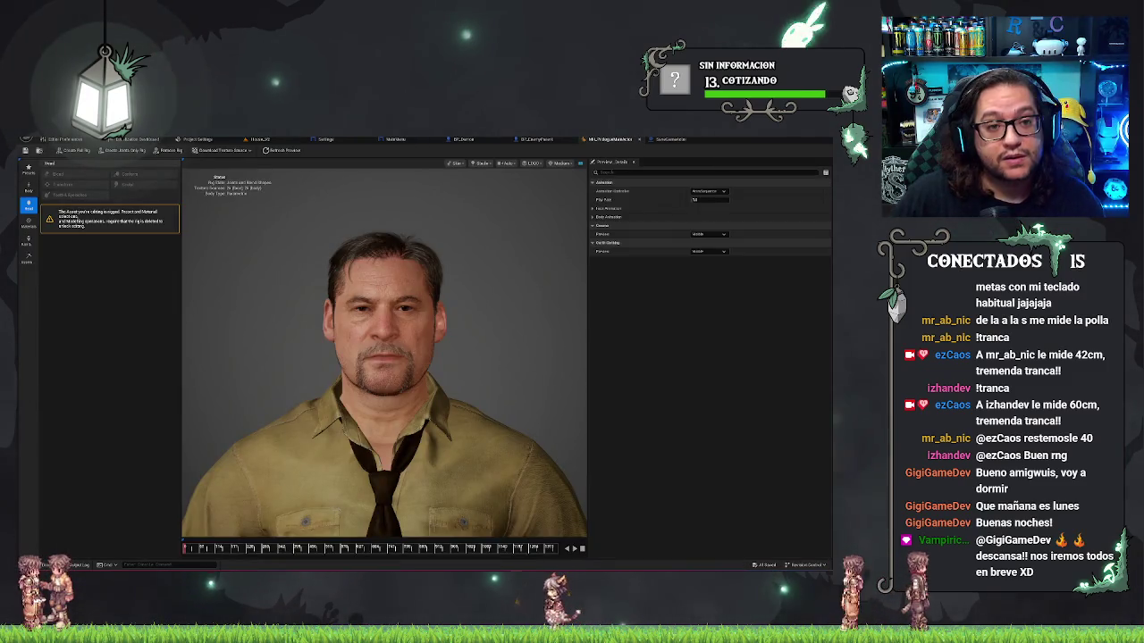